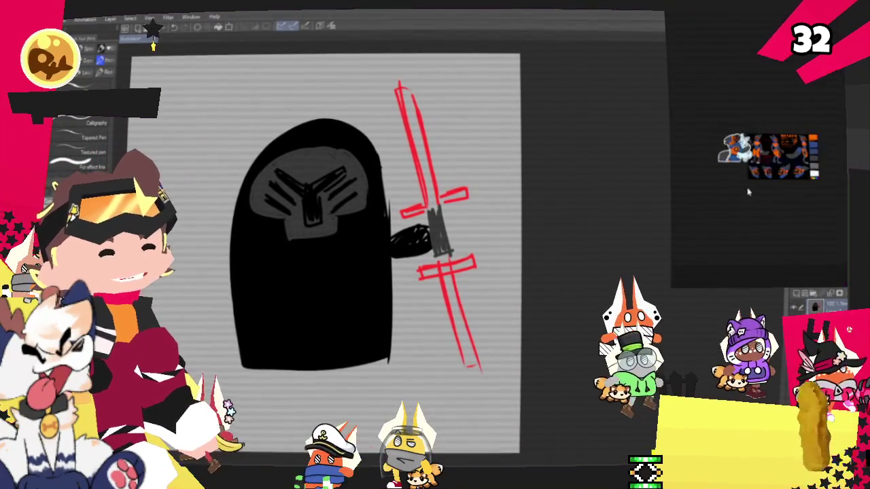
- Close the dark hooded figure sketch in Clip Studio Paint, answering the save prompt
{"action": "scroll", "coordinate": [655, 186], "scroll_direction": "up", "scroll_amount": 2}
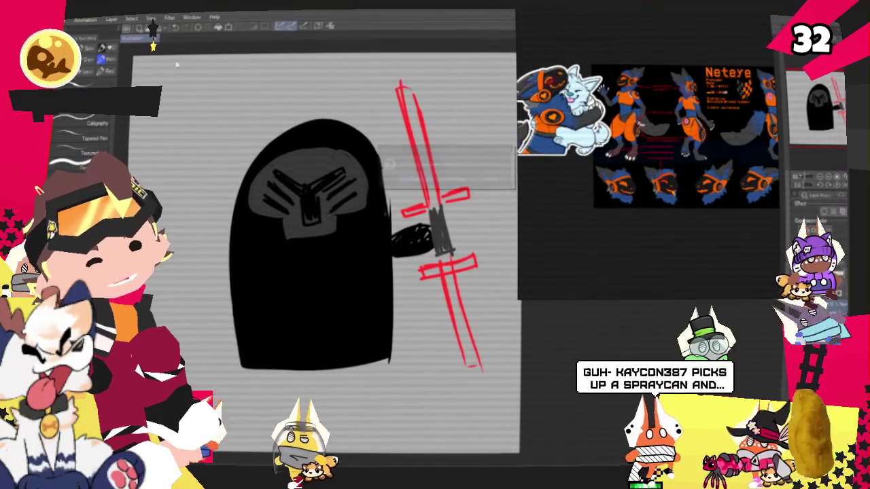
{"action": "key", "text": "ctrl+w"}
{"action": "left_click", "coordinate": [442, 184]}
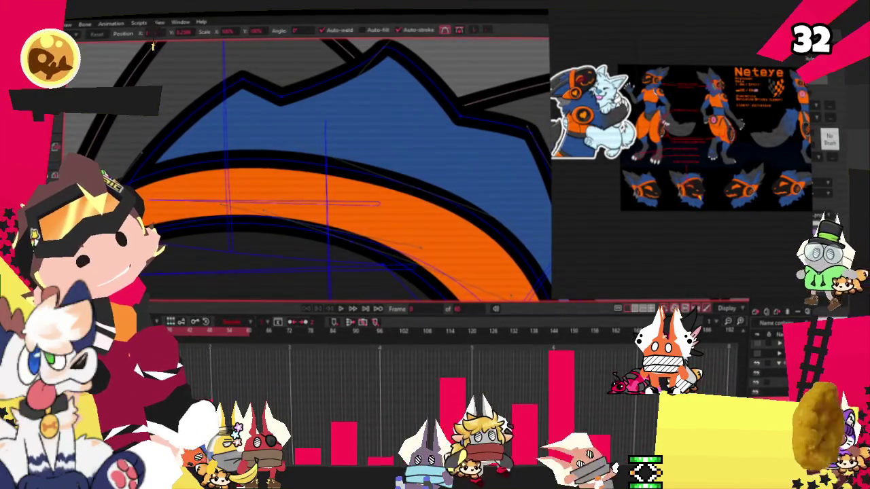
- Pull a new spike out of the blue hair's top outline, lower its tip, and adjust its curvature
{"action": "left_click_drag", "start_coordinate": [231, 91], "coordinate": [251, 110]}
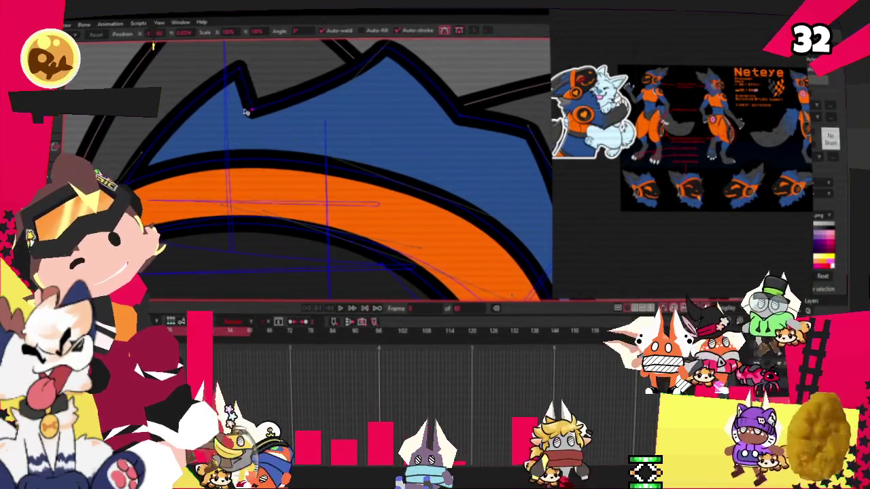
{"action": "left_click_drag", "start_coordinate": [241, 65], "coordinate": [246, 73]}
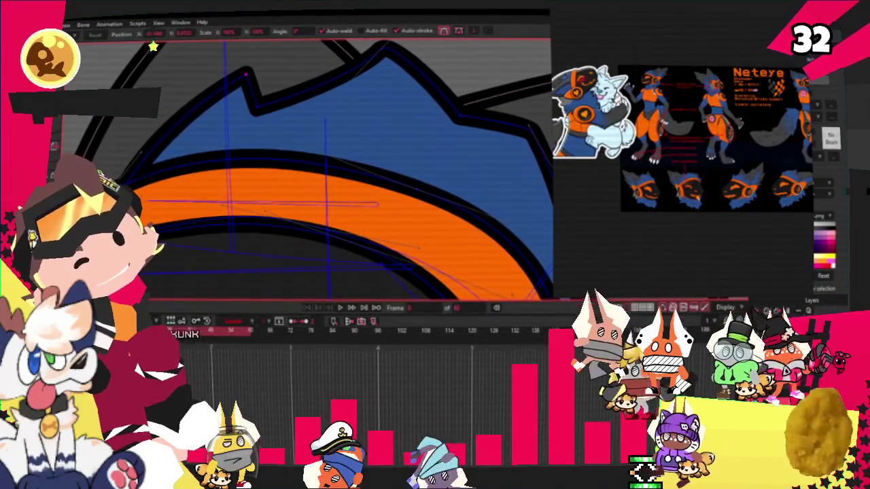
{"action": "key", "text": "c"}
{"action": "scroll", "coordinate": [231, 73], "scroll_direction": "up", "scroll_amount": 2}
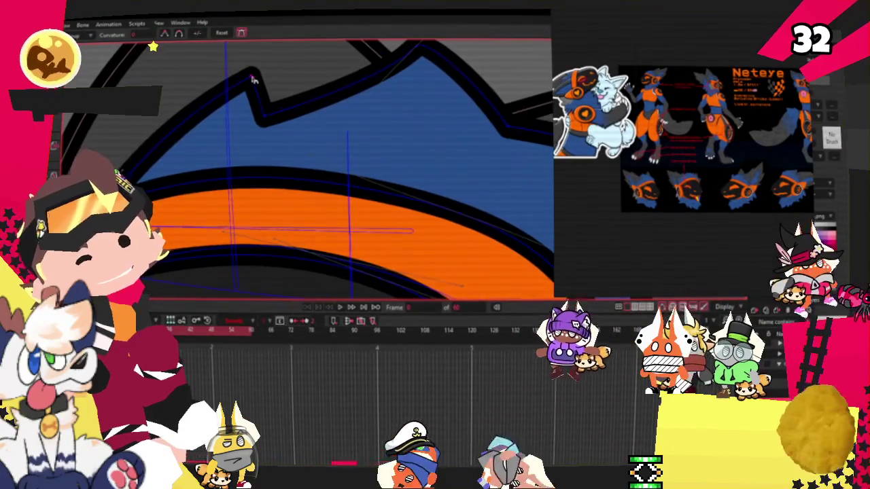
{"action": "key", "text": "t"}
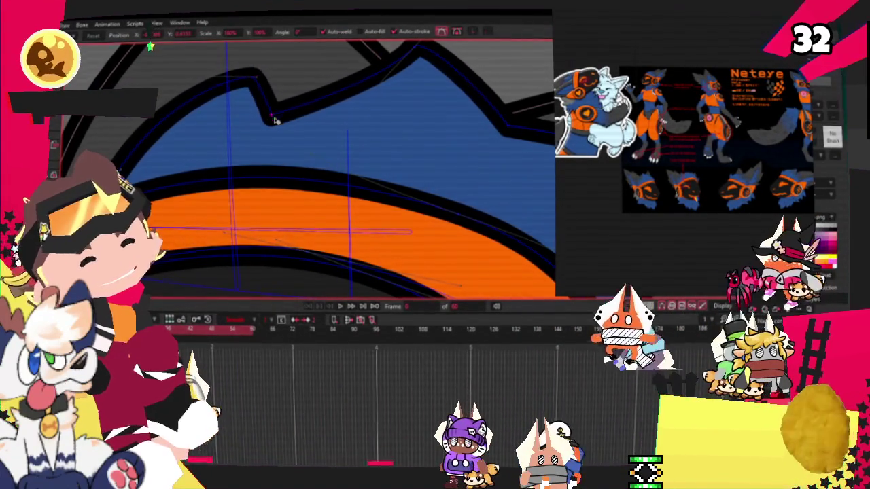
{"action": "scroll", "coordinate": [310, 116], "scroll_direction": "down", "scroll_amount": 2}
{"action": "scroll", "coordinate": [310, 116], "scroll_direction": "down", "scroll_amount": 3}
{"action": "scroll", "coordinate": [369, 120], "scroll_direction": "up", "scroll_amount": 3}
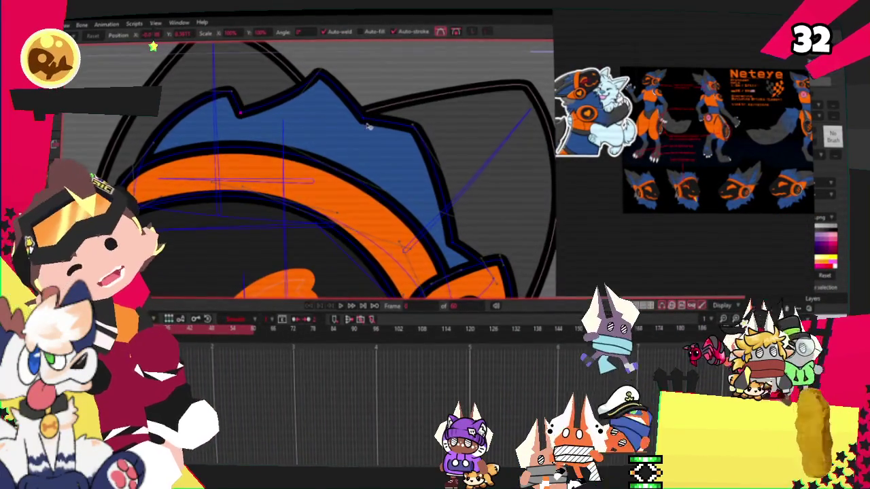
{"action": "scroll", "coordinate": [369, 127], "scroll_direction": "down", "scroll_amount": 3}
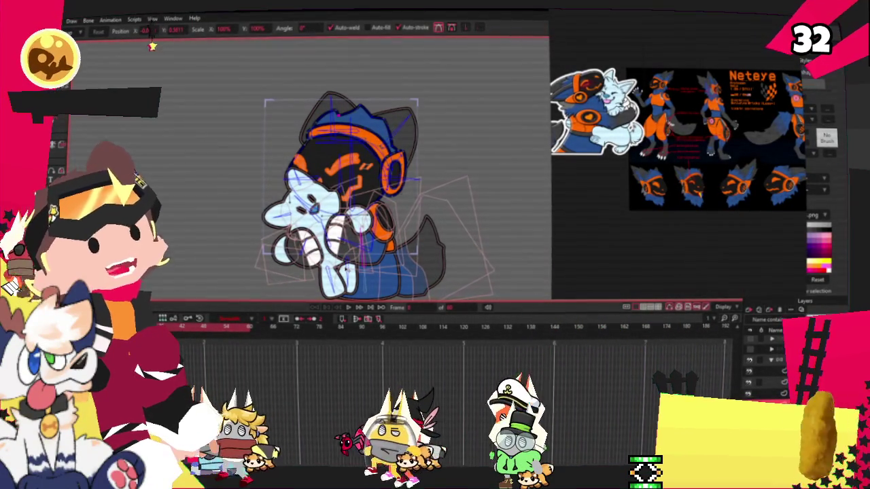
- Zoom onto the character and shift the reference image window further left
{"action": "scroll", "coordinate": [299, 275], "scroll_direction": "up", "scroll_amount": 2}
{"action": "scroll", "coordinate": [299, 274], "scroll_direction": "up", "scroll_amount": 2}
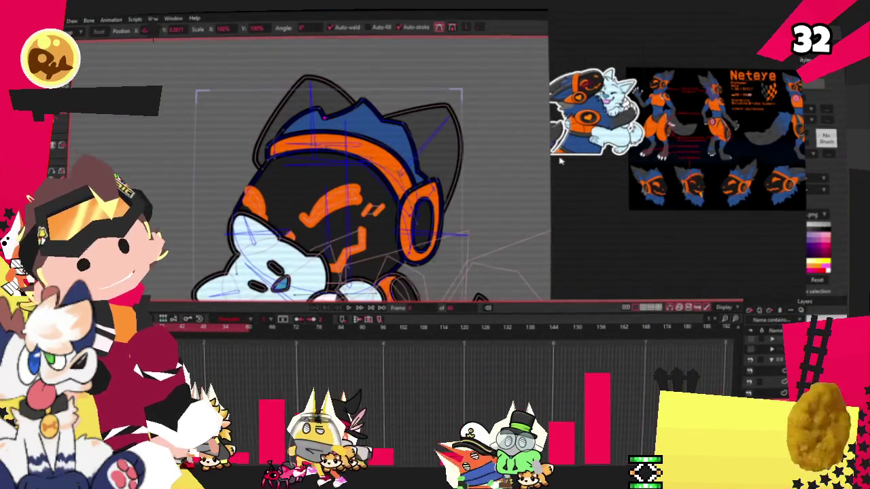
{"action": "left_click_drag", "start_coordinate": [653, 117], "coordinate": [589, 117]}
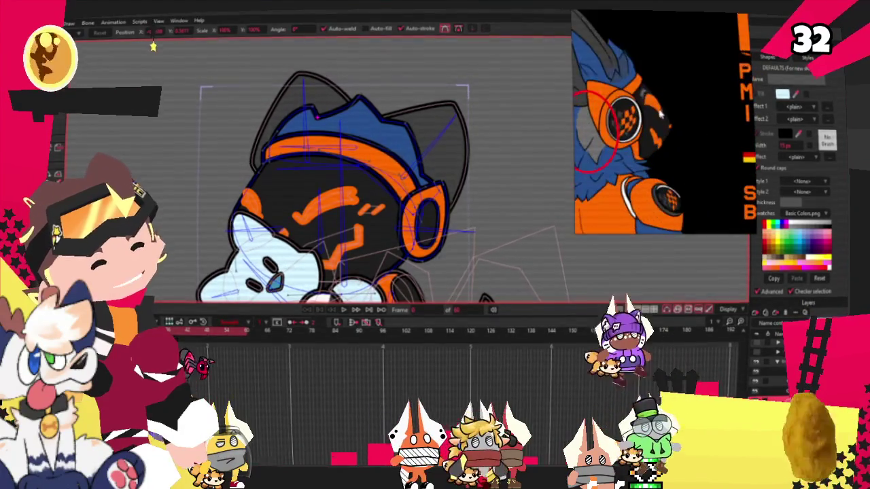
- Play back the character's animation with the space-bar shortcut to check its motion
{"action": "key", "text": "space"}
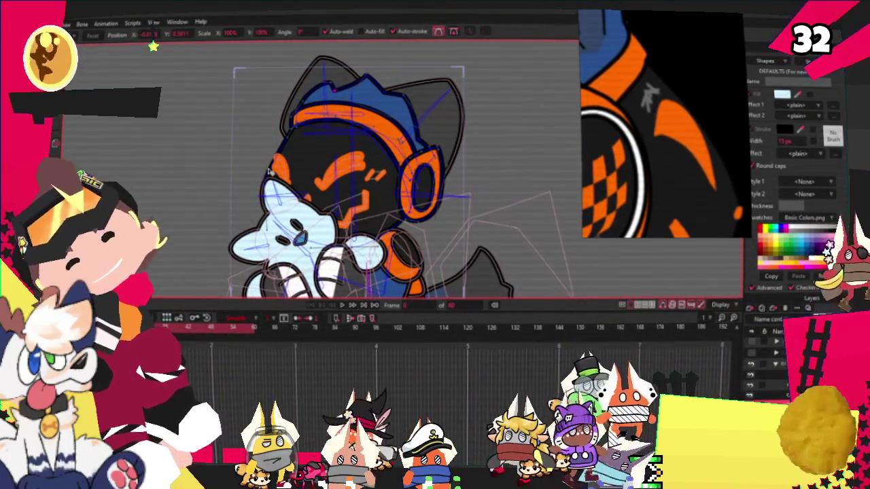
{"action": "scroll", "coordinate": [341, 170], "scroll_direction": "up", "scroll_amount": 3}
{"action": "scroll", "coordinate": [341, 170], "scroll_direction": "up", "scroll_amount": 3}
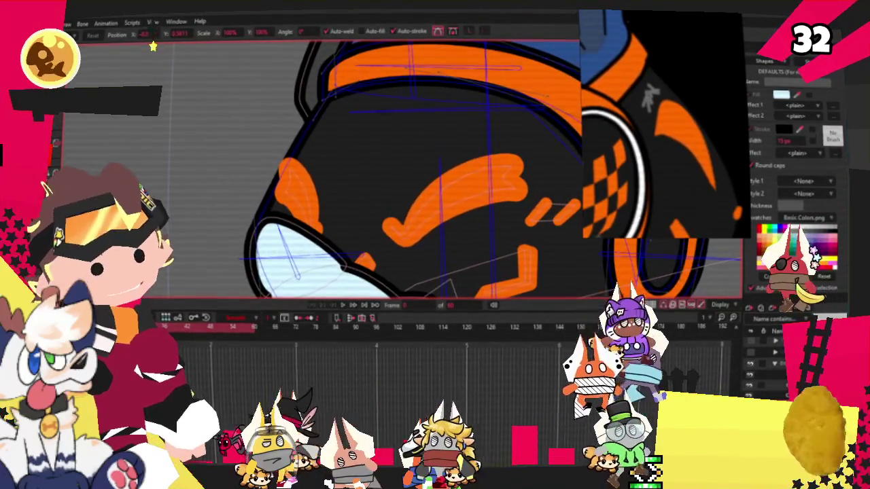
{"action": "scroll", "coordinate": [357, 136], "scroll_direction": "down", "scroll_amount": 2}
{"action": "scroll", "coordinate": [357, 136], "scroll_direction": "down", "scroll_amount": 2}
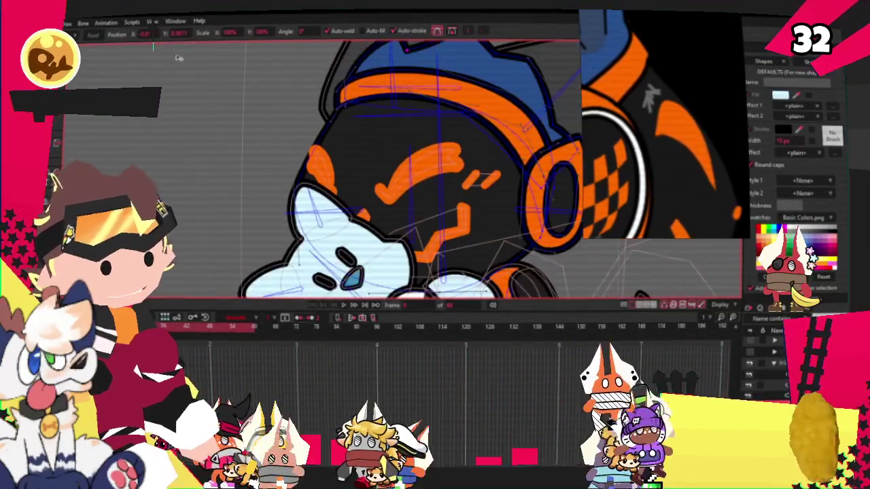
{"action": "scroll", "coordinate": [340, 163], "scroll_direction": "up", "scroll_amount": 3}
{"action": "scroll", "coordinate": [340, 163], "scroll_direction": "up", "scroll_amount": 2}
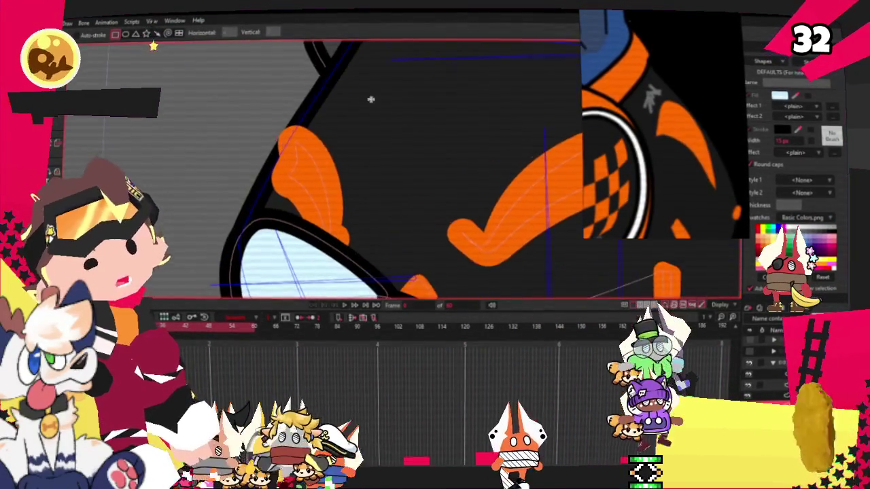
- Draw a rectangle on the face above the left orange patch and select its points
{"action": "key", "text": "r"}
{"action": "left_click_drag", "start_coordinate": [373, 97], "coordinate": [320, 166]}
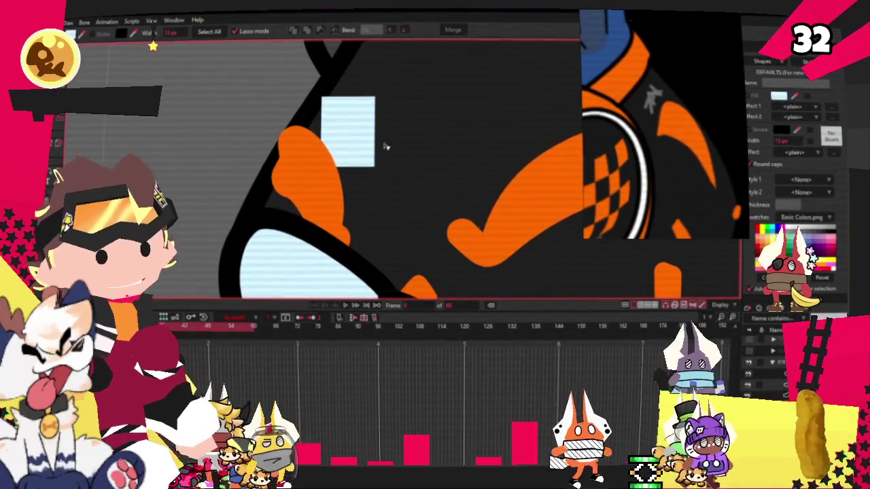
{"action": "key", "text": "g"}
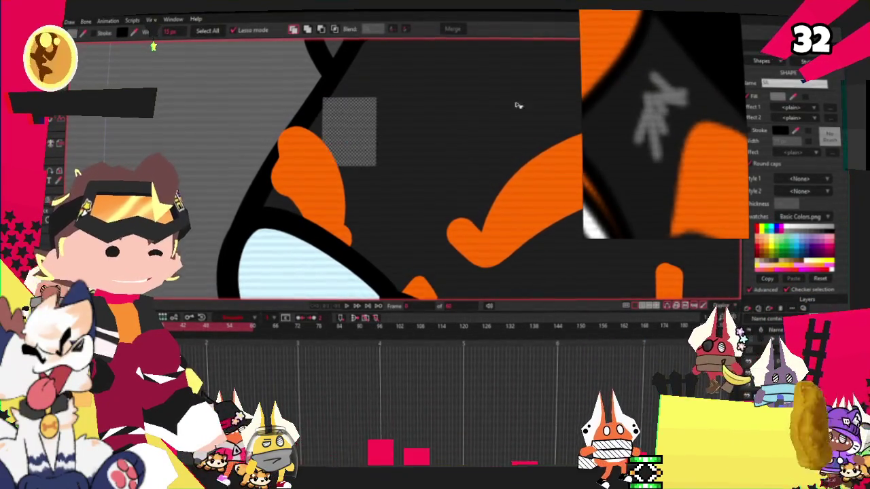
{"action": "scroll", "coordinate": [414, 90], "scroll_direction": "down", "scroll_amount": 2}
{"action": "key", "text": "t"}
{"action": "scroll", "coordinate": [358, 155], "scroll_direction": "up", "scroll_amount": 2}
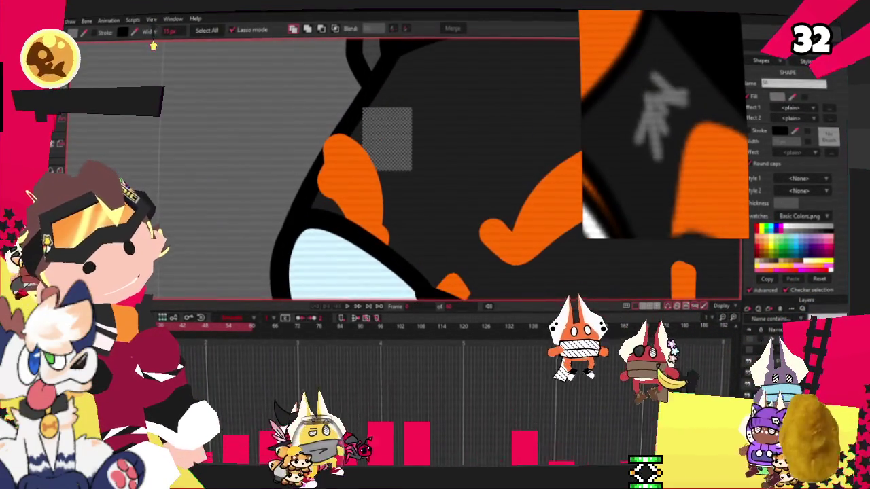
{"action": "scroll", "coordinate": [438, 160], "scroll_direction": "up", "scroll_amount": 1}
- Add points to the rectangle, shape it into a grey zigzag, and select all its points
{"action": "key", "text": "a"}
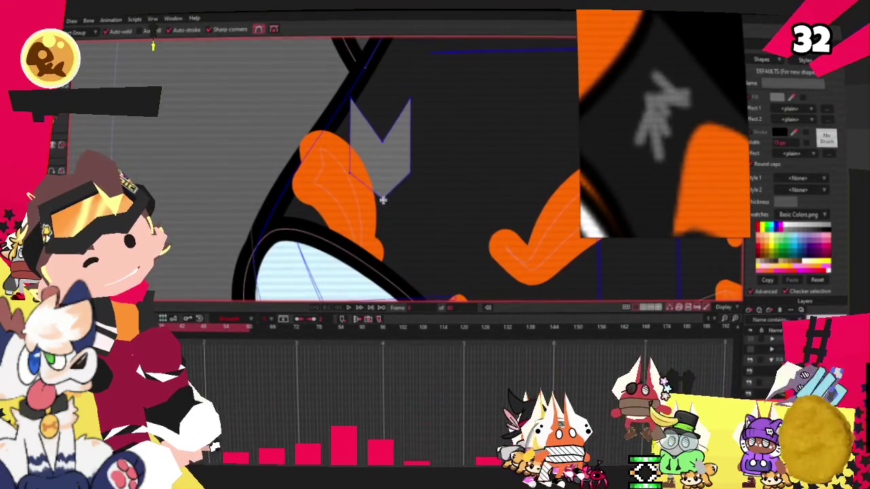
{"action": "scroll", "coordinate": [361, 144], "scroll_direction": "down", "scroll_amount": 2}
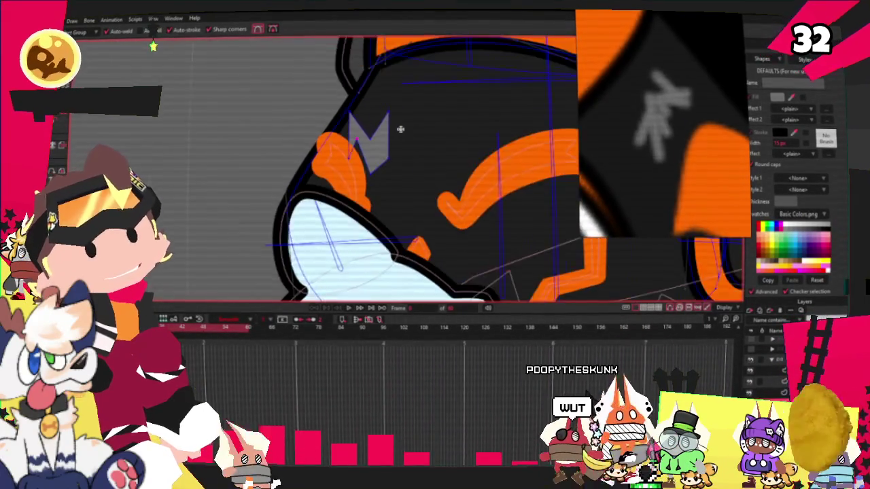
{"action": "scroll", "coordinate": [336, 144], "scroll_direction": "up", "scroll_amount": 2}
{"action": "key", "text": "t"}
{"action": "double_click", "coordinate": [367, 161]}
{"action": "scroll", "coordinate": [397, 157], "scroll_direction": "up", "scroll_amount": 2}
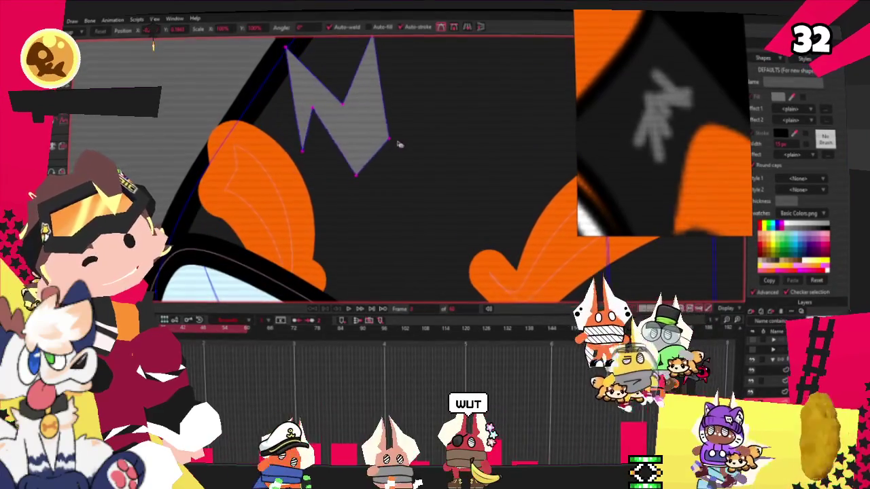
{"action": "scroll", "coordinate": [297, 141], "scroll_direction": "down", "scroll_amount": 2}
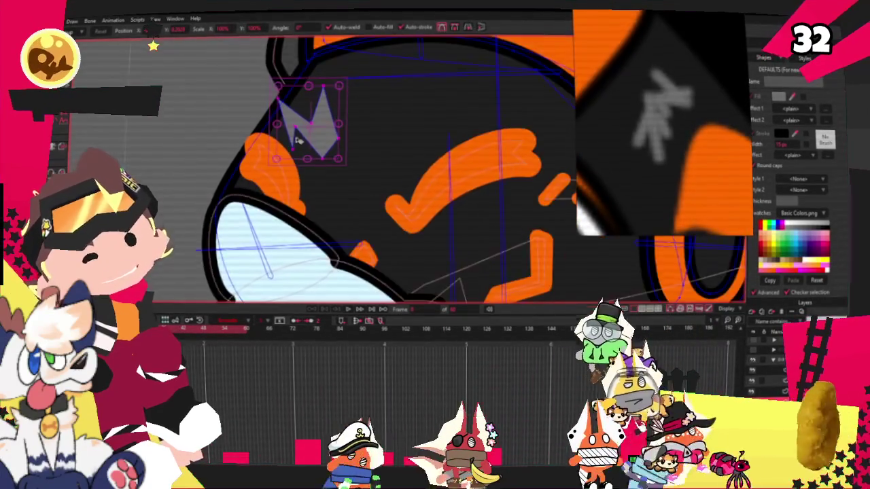
- Toggle between the bone, point, and bind-points tools on the head rig
{"action": "key", "text": "z"}
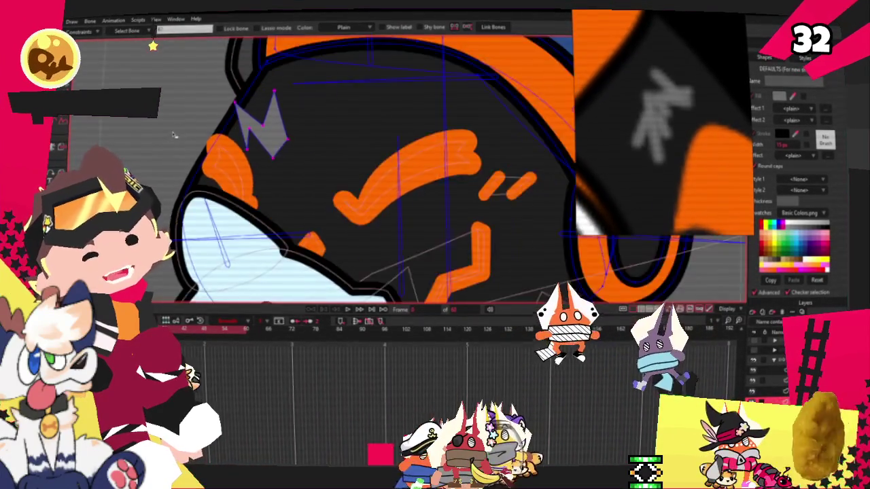
{"action": "scroll", "coordinate": [272, 146], "scroll_direction": "down", "scroll_amount": 3}
{"action": "scroll", "coordinate": [371, 158], "scroll_direction": "up", "scroll_amount": 3}
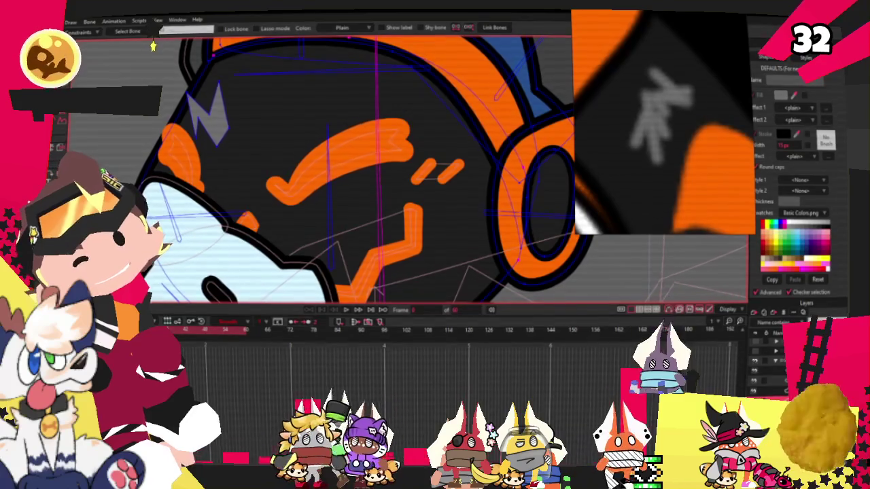
{"action": "key", "text": "t"}
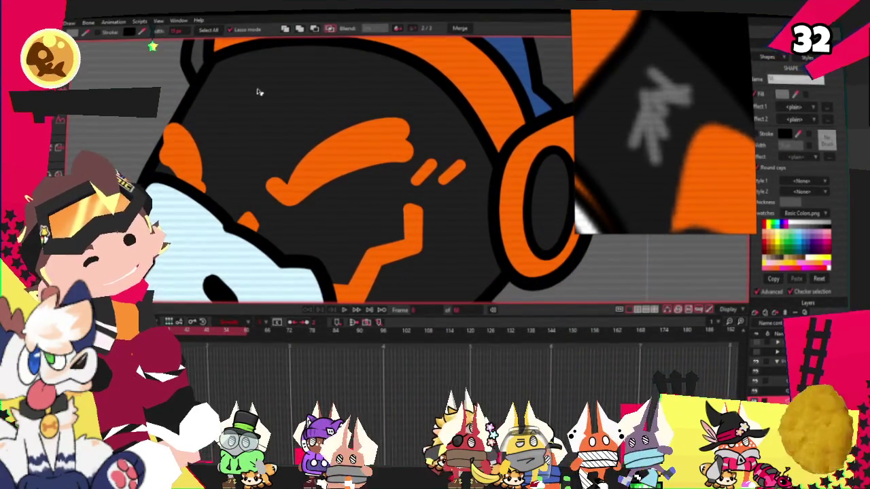
{"action": "key", "text": "z"}
{"action": "scroll", "coordinate": [172, 97], "scroll_direction": "down", "scroll_amount": 1}
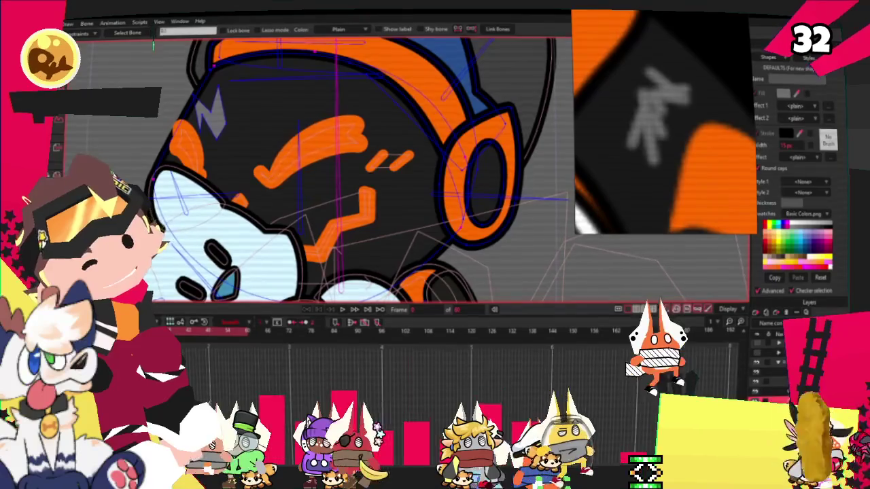
{"action": "scroll", "coordinate": [221, 122], "scroll_direction": "up", "scroll_amount": 1}
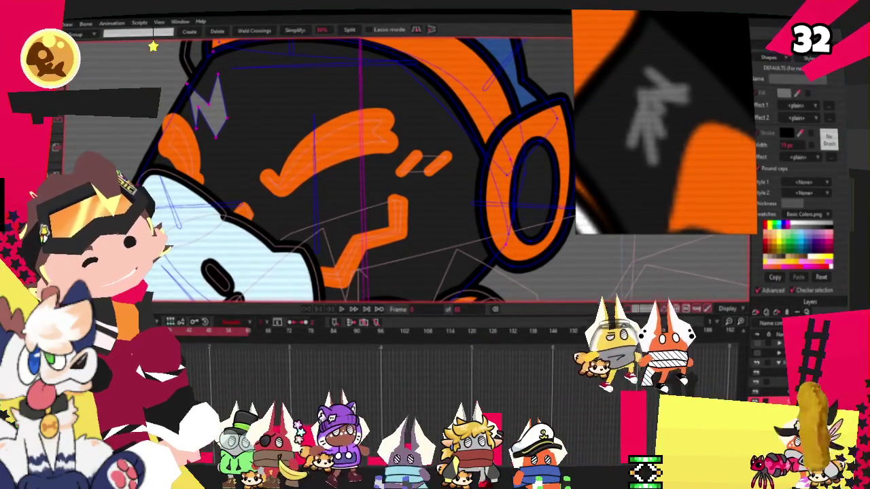
{"action": "key", "text": "i"}
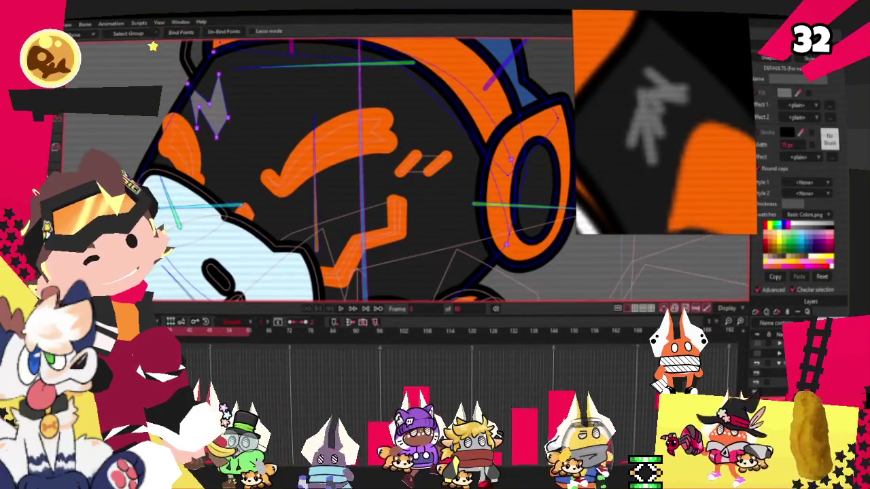
{"action": "key", "text": "t"}
- Play and stop the animation, then move the lightning bolt up and to the right
{"action": "scroll", "coordinate": [231, 121], "scroll_direction": "up", "scroll_amount": 1}
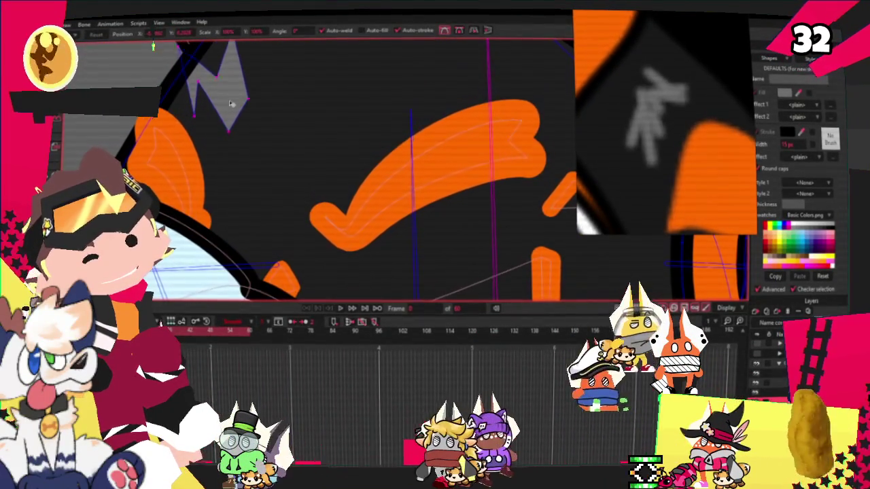
{"action": "scroll", "coordinate": [231, 104], "scroll_direction": "down", "scroll_amount": 2}
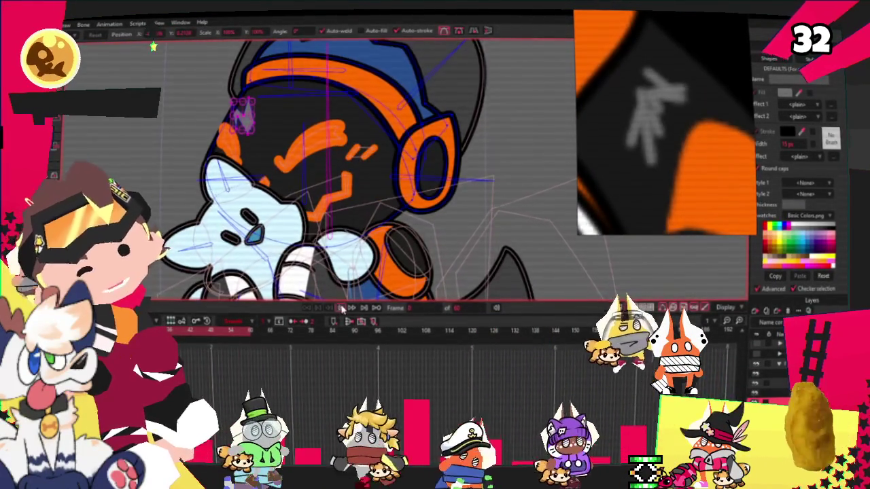
{"action": "left_click", "coordinate": [343, 308]}
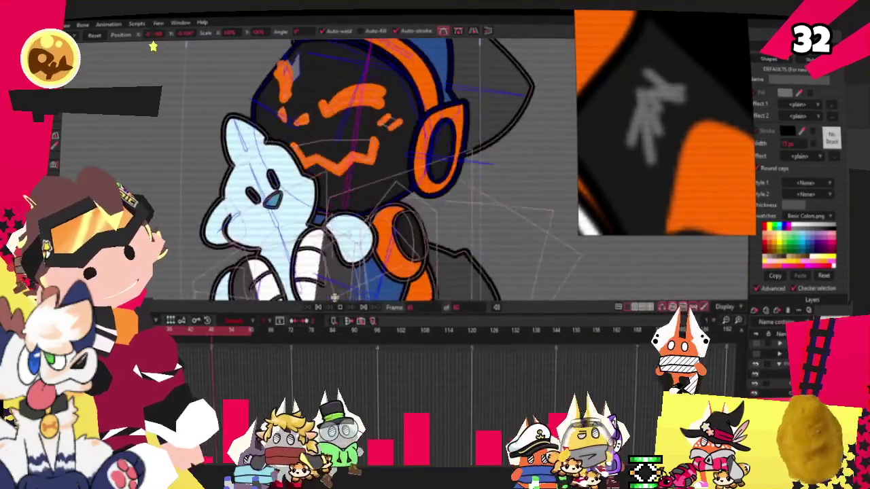
{"action": "left_click", "coordinate": [343, 308]}
{"action": "scroll", "coordinate": [258, 135], "scroll_direction": "up", "scroll_amount": 3}
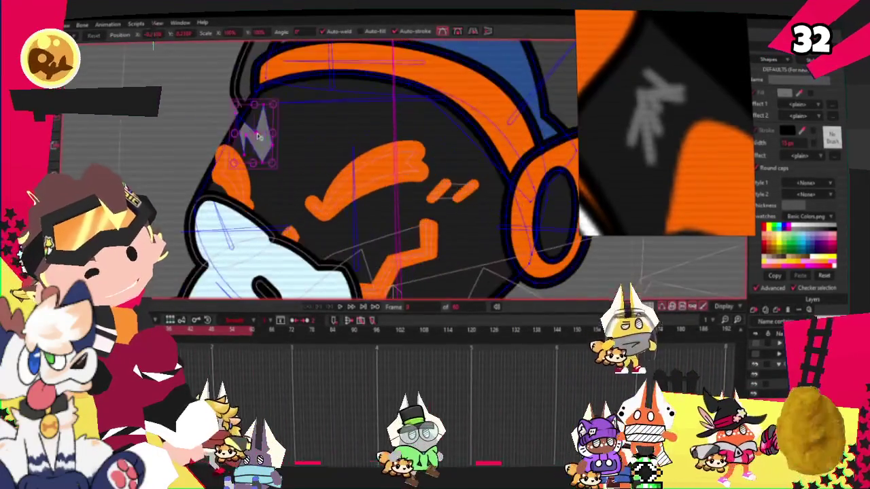
{"action": "left_click_drag", "start_coordinate": [258, 136], "coordinate": [270, 128]}
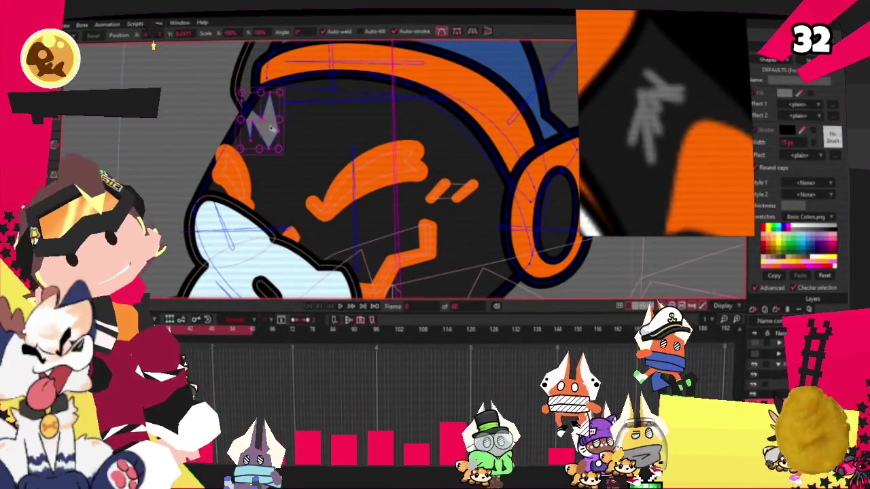
- Rotate the lightning bolt by its bounding-box corner into a narrower, sharper zigzag
{"action": "scroll", "coordinate": [271, 126], "scroll_direction": "up", "scroll_amount": 1}
{"action": "scroll", "coordinate": [285, 112], "scroll_direction": "up", "scroll_amount": 1}
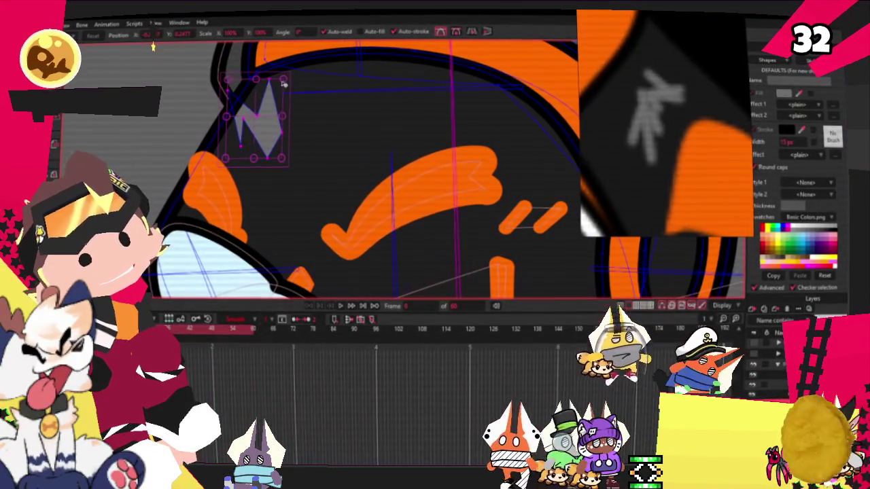
{"action": "left_click_drag", "start_coordinate": [284, 83], "coordinate": [276, 90]}
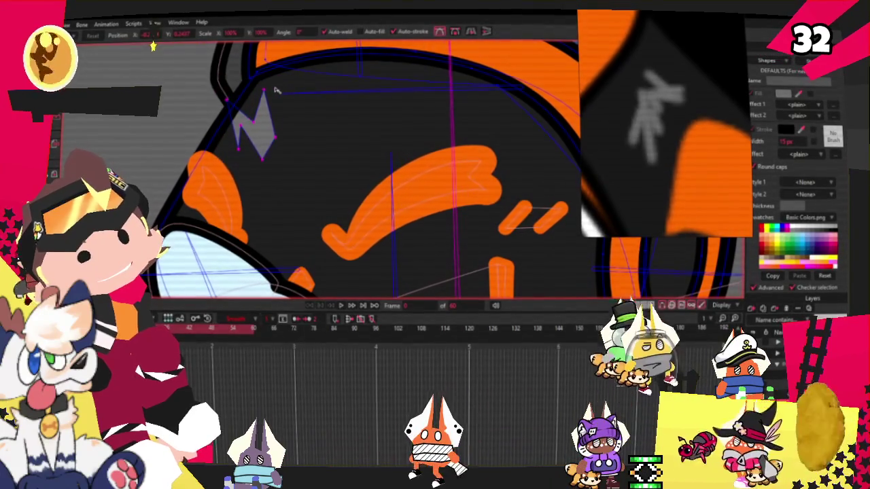
{"action": "scroll", "coordinate": [272, 102], "scroll_direction": "down", "scroll_amount": 2}
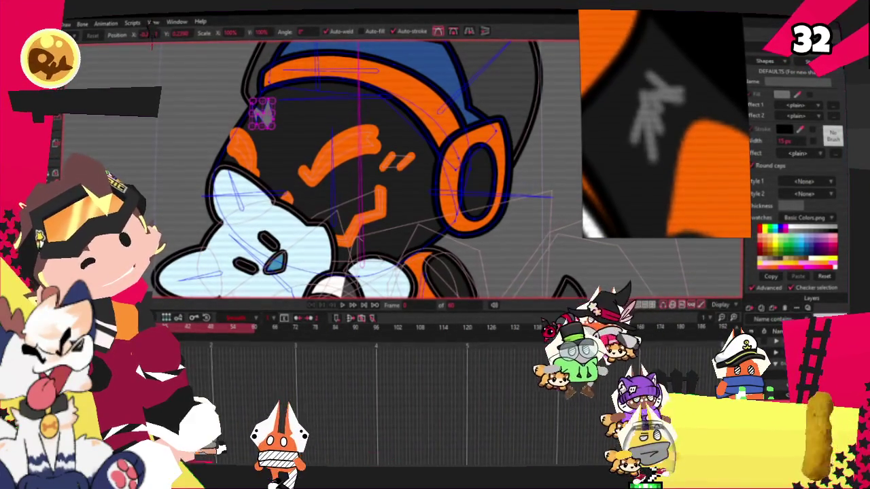
{"action": "key", "text": "b"}
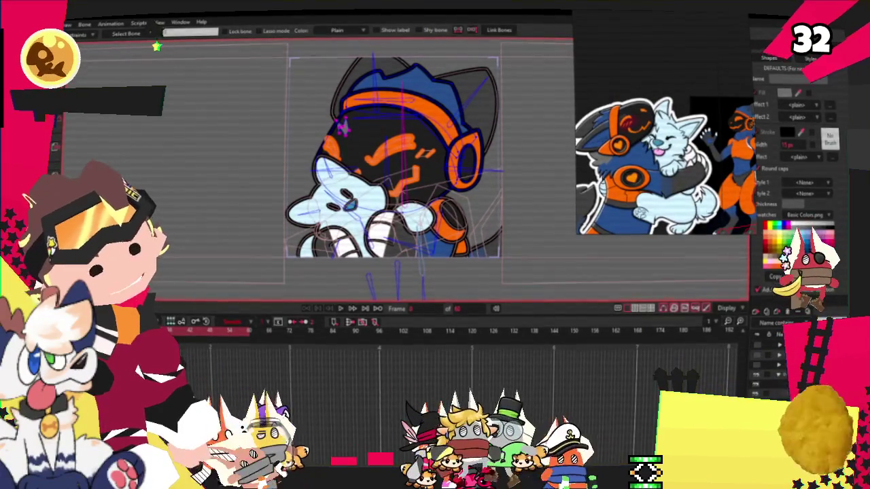
- Drag the head's top-right outline point upward with Transform Points
{"action": "key", "text": "t"}
{"action": "scroll", "coordinate": [326, 170], "scroll_direction": "up", "scroll_amount": 4}
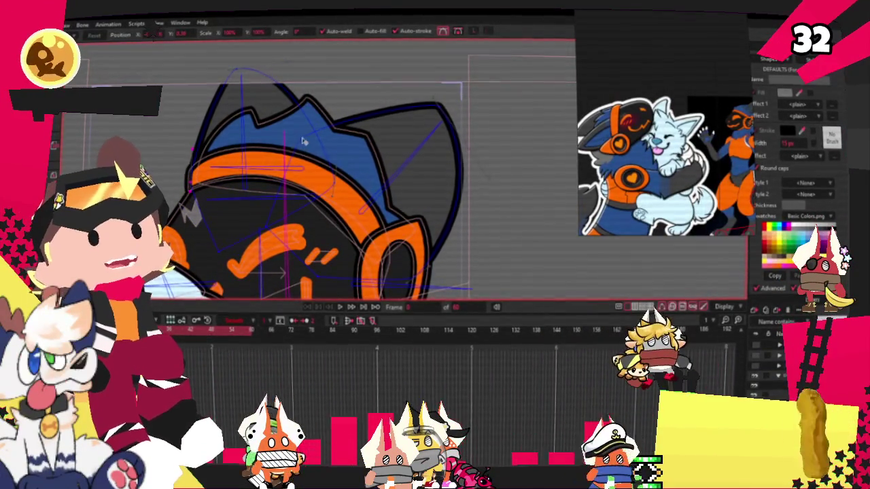
{"action": "scroll", "coordinate": [408, 255], "scroll_direction": "down", "scroll_amount": 2}
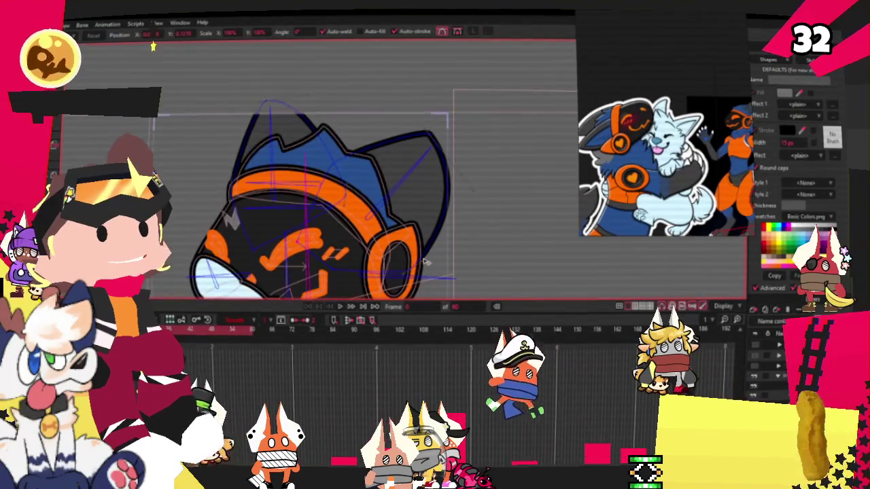
{"action": "left_click_drag", "start_coordinate": [442, 155], "coordinate": [441, 141]}
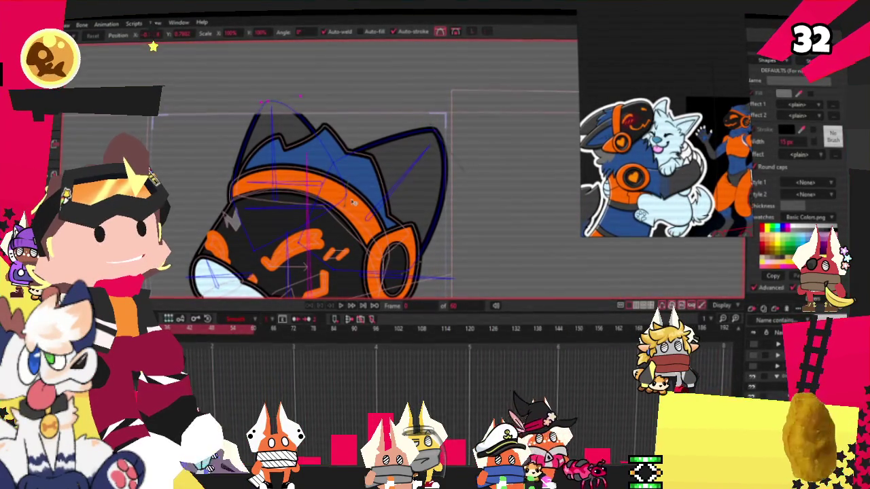
- Play the animation to preview the raised head outline
{"action": "scroll", "coordinate": [393, 261], "scroll_direction": "up", "scroll_amount": 2}
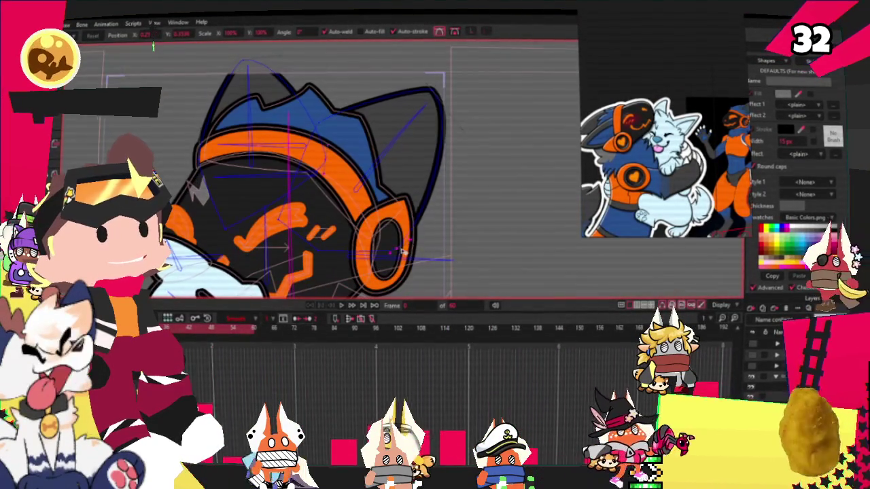
{"action": "scroll", "coordinate": [333, 195], "scroll_direction": "down", "scroll_amount": 2}
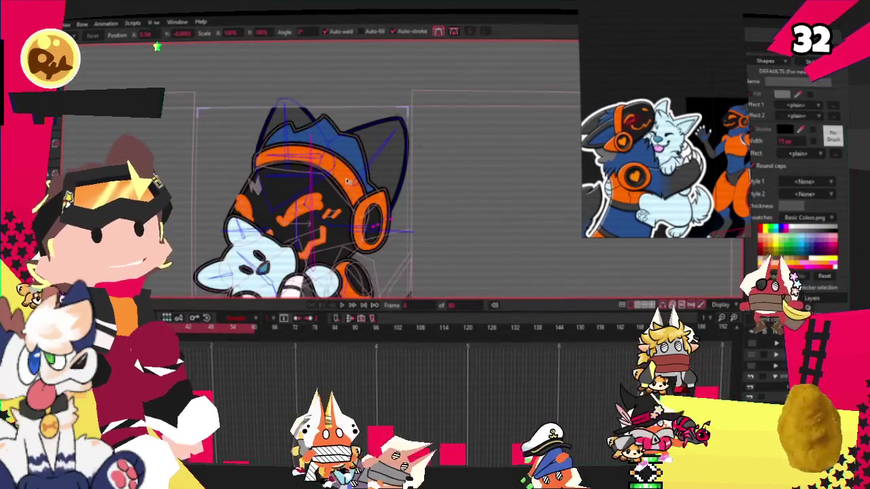
{"action": "left_click", "coordinate": [346, 306]}
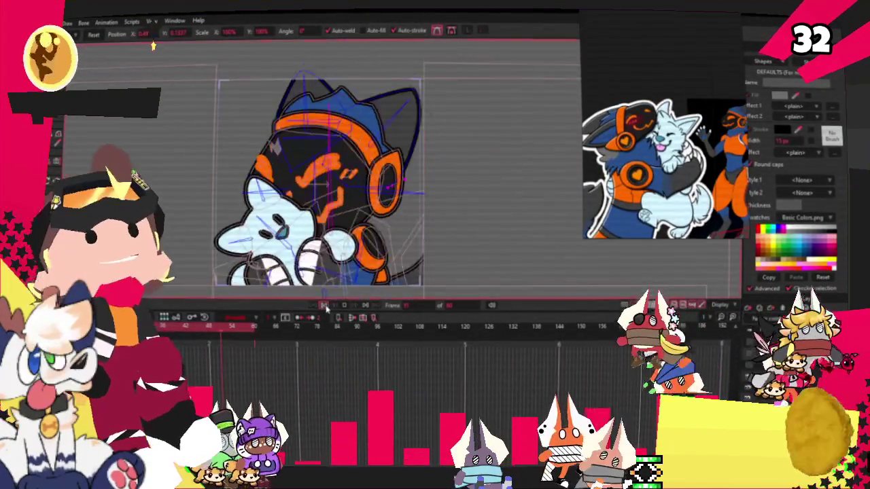
{"action": "scroll", "coordinate": [345, 172], "scroll_direction": "down", "scroll_amount": 2}
{"action": "key", "text": "alt+f"}
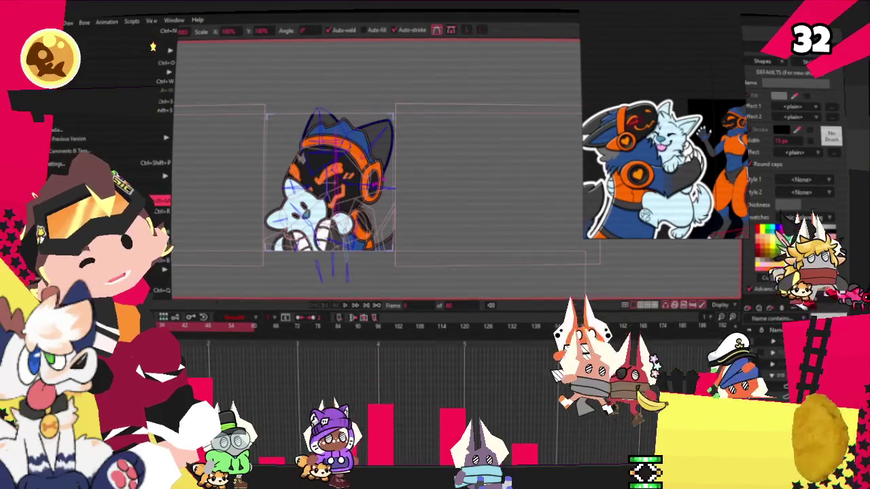
- Select a shape on the headphone ring and undo the last two edits to it
{"action": "key", "text": "Escape"}
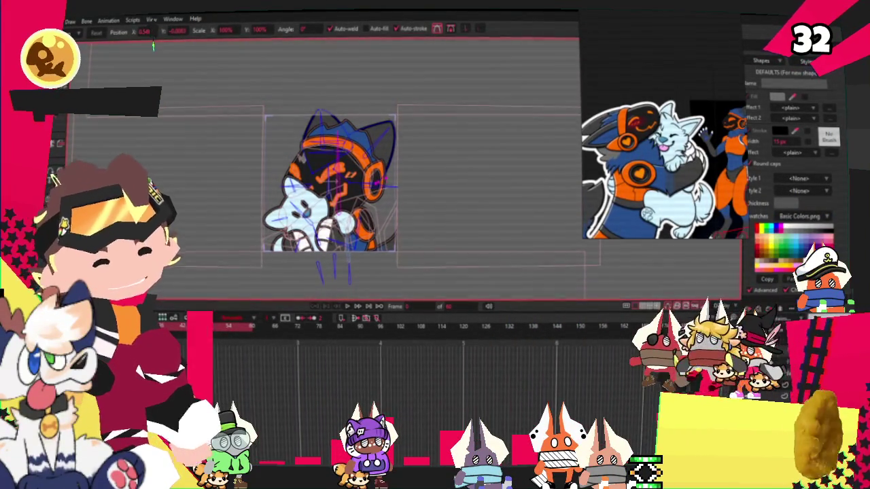
{"action": "scroll", "coordinate": [330, 147], "scroll_direction": "up", "scroll_amount": 3}
{"action": "scroll", "coordinate": [330, 147], "scroll_direction": "up", "scroll_amount": 3}
{"action": "scroll", "coordinate": [329, 147], "scroll_direction": "up", "scroll_amount": 2}
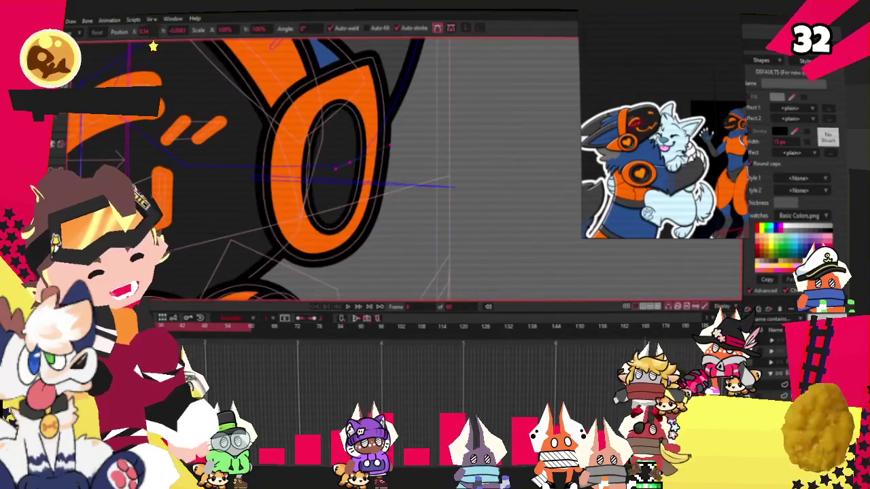
{"action": "left_click", "coordinate": [454, 178]}
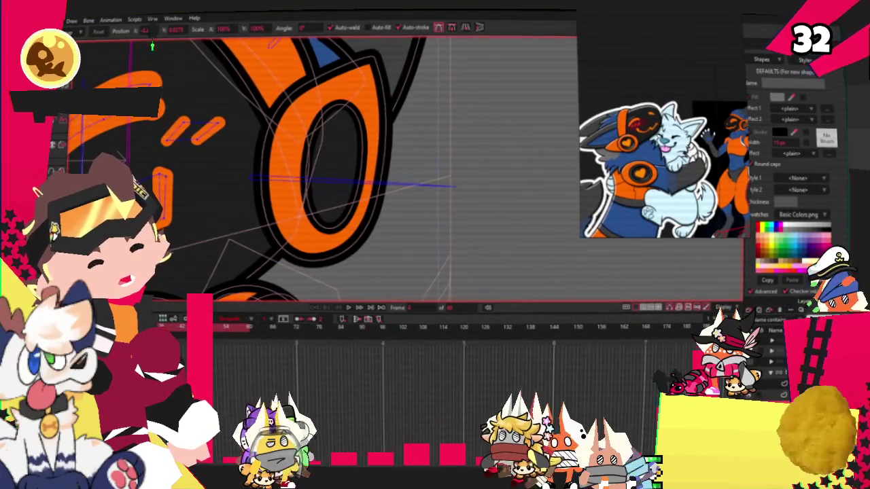
{"action": "scroll", "coordinate": [240, 219], "scroll_direction": "down", "scroll_amount": 2}
{"action": "scroll", "coordinate": [240, 219], "scroll_direction": "down", "scroll_amount": 2}
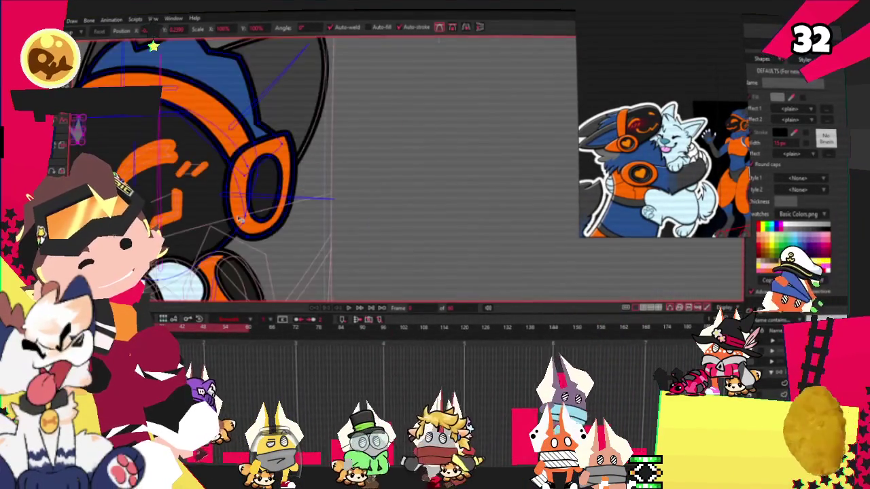
{"action": "scroll", "coordinate": [241, 219], "scroll_direction": "up", "scroll_amount": 2}
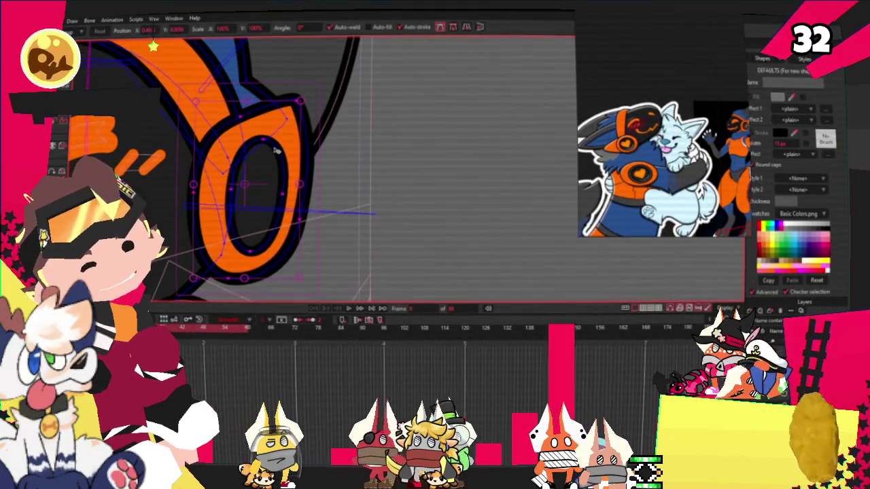
{"action": "key", "text": "ctrl+z"}
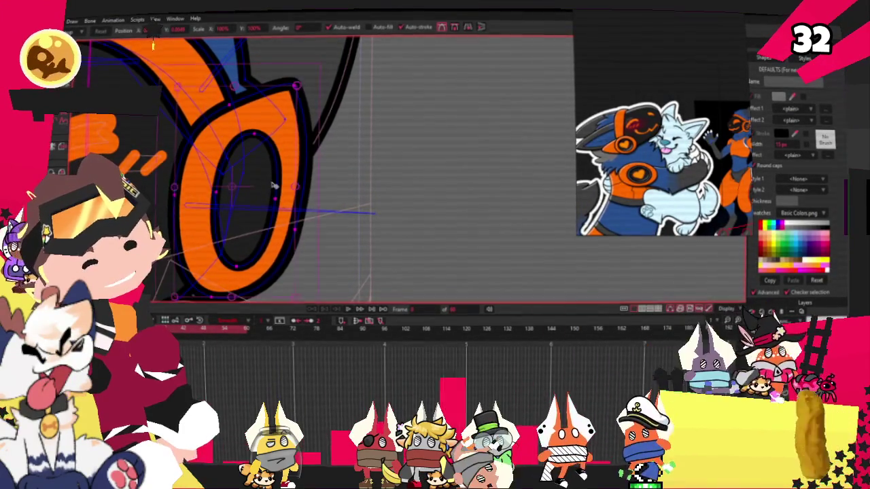
{"action": "key", "text": "ctrl+z"}
{"action": "key", "text": "ctrl+z"}
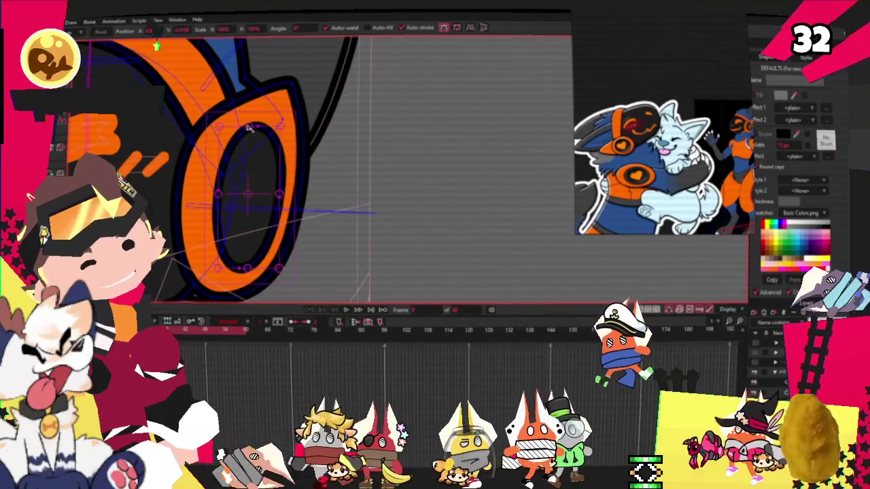
- Zoom in and out around the headphone, then play the animation to preview the head turn
{"action": "scroll", "coordinate": [255, 165], "scroll_direction": "down", "scroll_amount": 2}
{"action": "scroll", "coordinate": [255, 166], "scroll_direction": "up", "scroll_amount": 2}
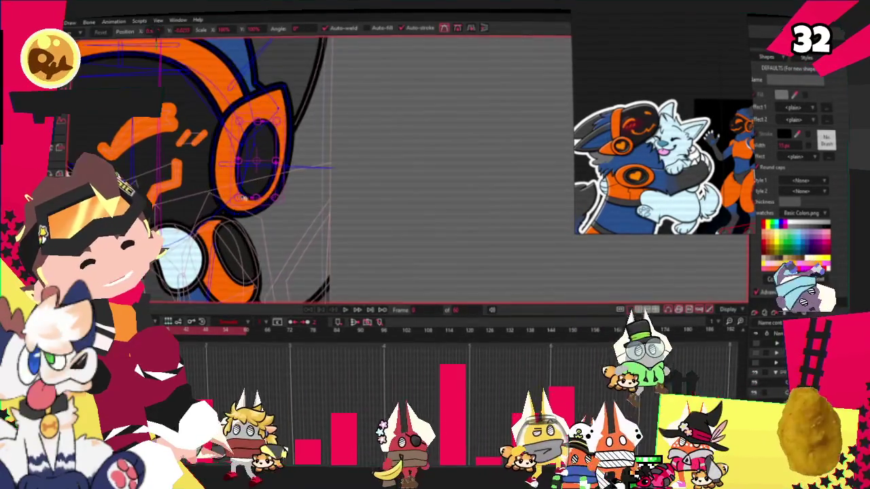
{"action": "scroll", "coordinate": [259, 167], "scroll_direction": "down", "scroll_amount": 2}
{"action": "scroll", "coordinate": [265, 170], "scroll_direction": "up", "scroll_amount": 3}
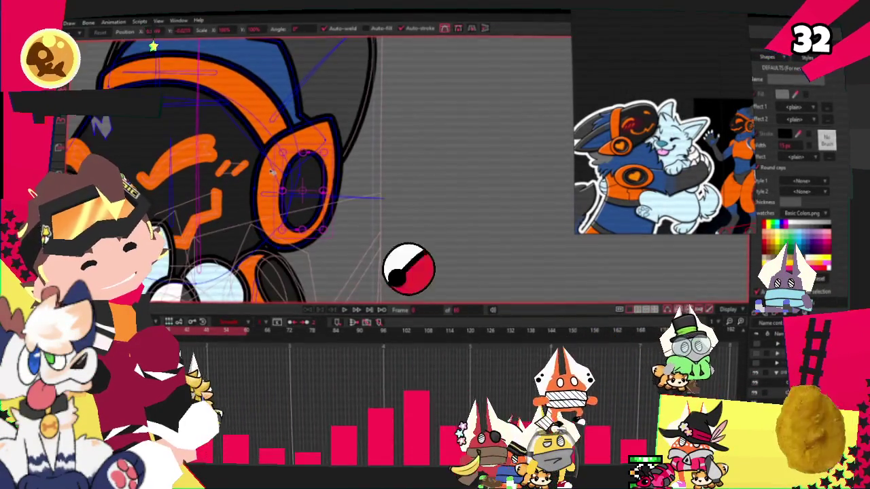
{"action": "scroll", "coordinate": [279, 172], "scroll_direction": "down", "scroll_amount": 3}
{"action": "scroll", "coordinate": [287, 174], "scroll_direction": "down", "scroll_amount": 1}
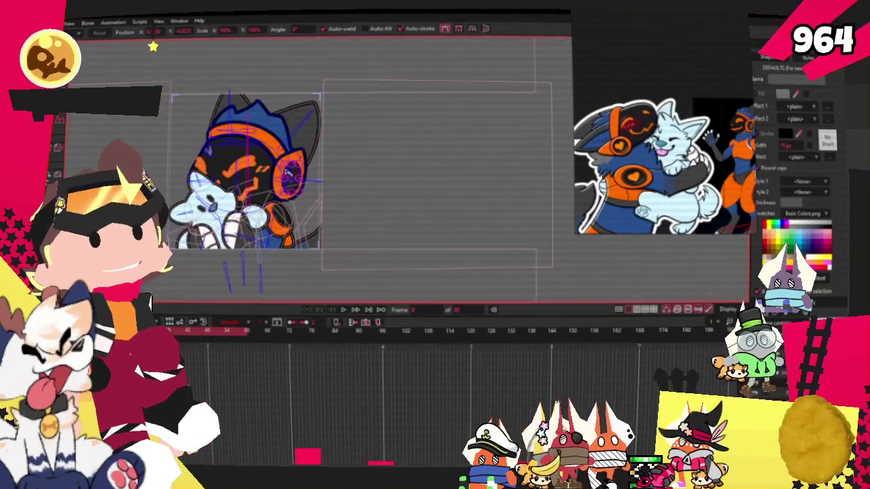
{"action": "scroll", "coordinate": [291, 164], "scroll_direction": "up", "scroll_amount": 3}
{"action": "scroll", "coordinate": [295, 161], "scroll_direction": "up", "scroll_amount": 2}
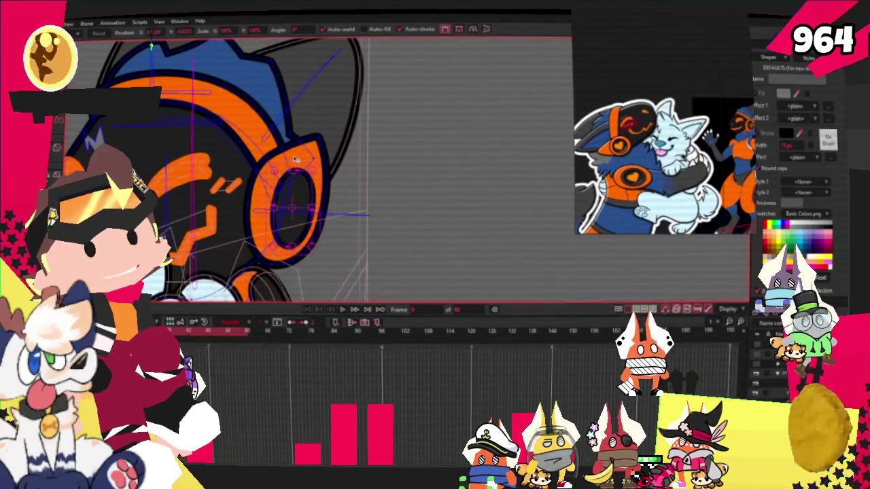
{"action": "scroll", "coordinate": [304, 154], "scroll_direction": "up", "scroll_amount": 1}
{"action": "scroll", "coordinate": [359, 159], "scroll_direction": "down", "scroll_amount": 2}
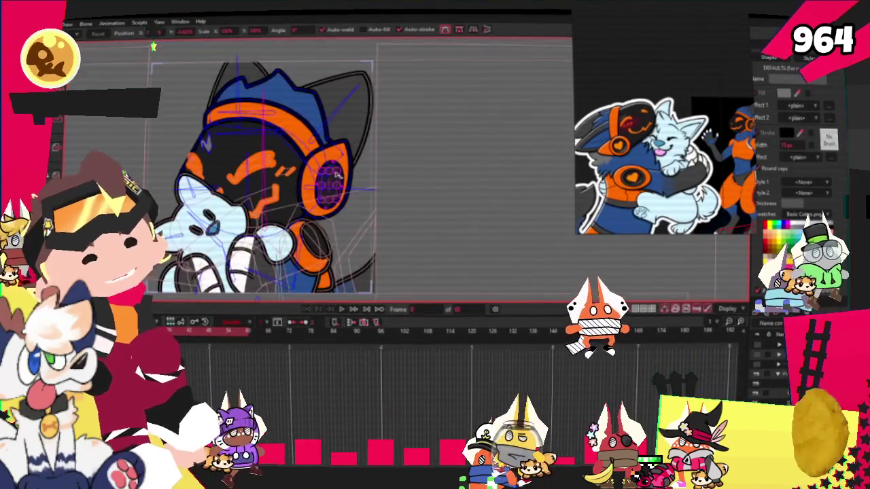
{"action": "scroll", "coordinate": [347, 167], "scroll_direction": "up", "scroll_amount": 1}
{"action": "left_click", "coordinate": [338, 309]}
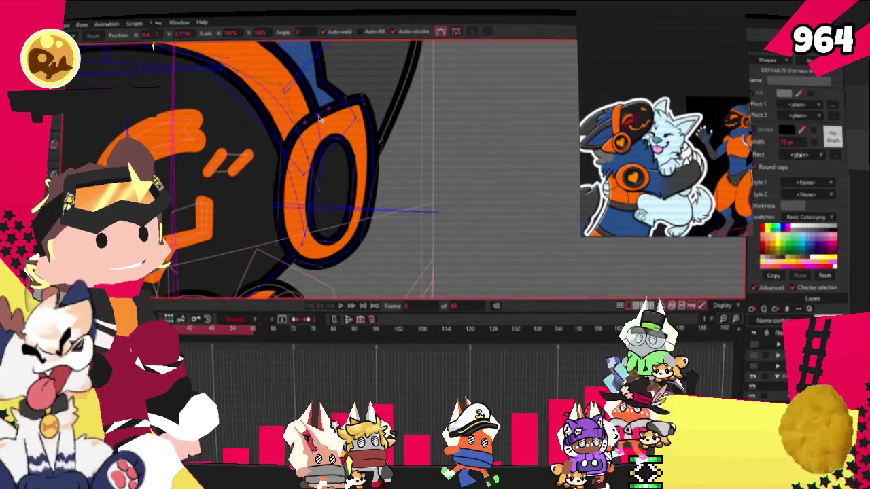
{"action": "scroll", "coordinate": [366, 99], "scroll_direction": "up", "scroll_amount": 3}
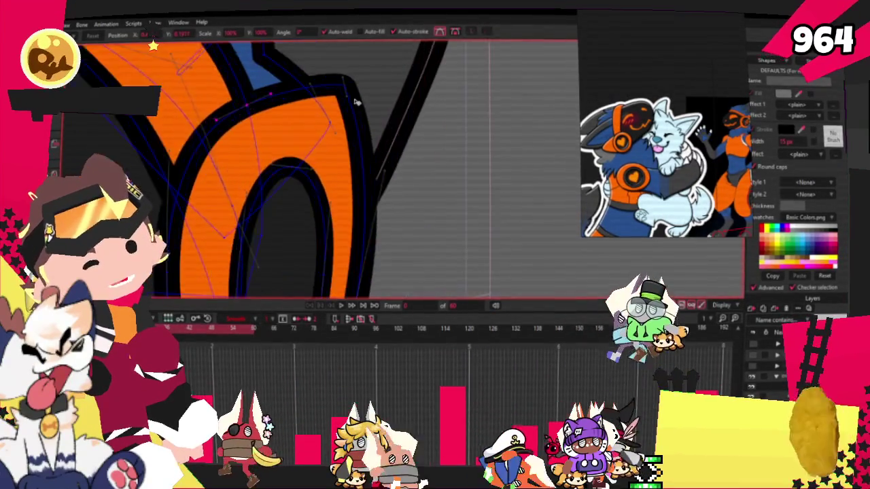
{"action": "scroll", "coordinate": [356, 97], "scroll_direction": "up", "scroll_amount": 3}
{"action": "scroll", "coordinate": [359, 96], "scroll_direction": "down", "scroll_amount": 3}
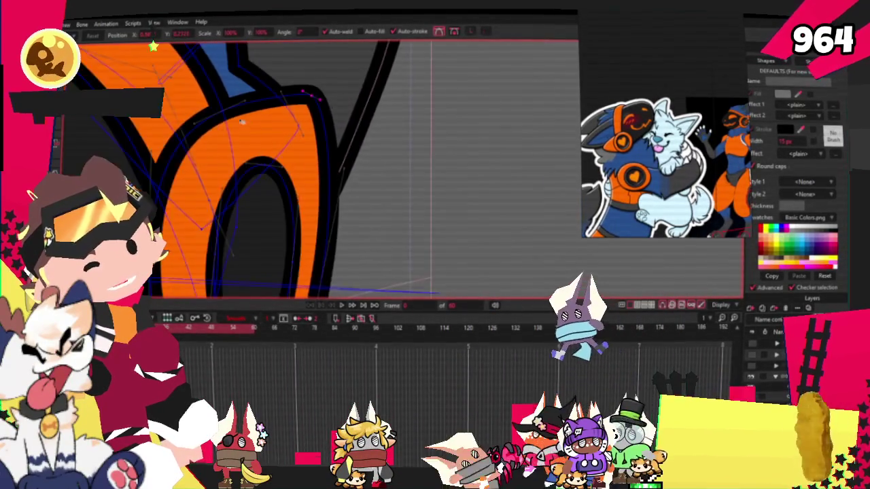
{"action": "scroll", "coordinate": [247, 225], "scroll_direction": "down", "scroll_amount": 3}
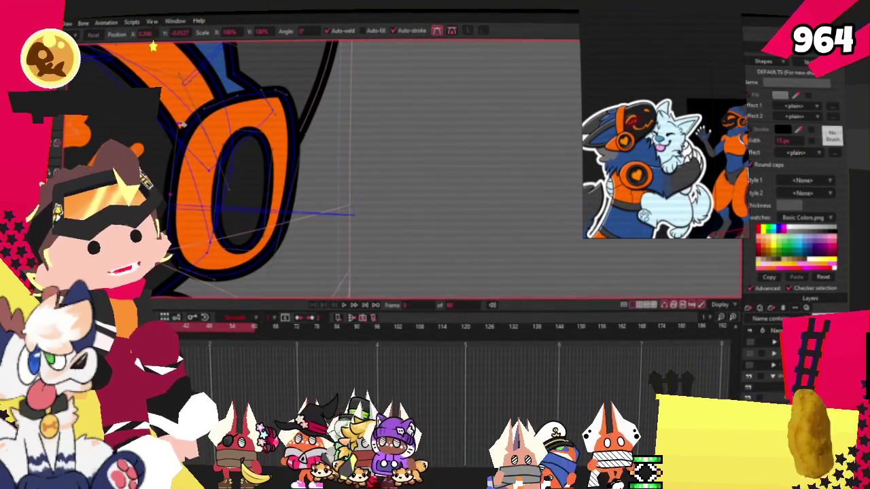
{"action": "scroll", "coordinate": [226, 238], "scroll_direction": "down", "scroll_amount": 3}
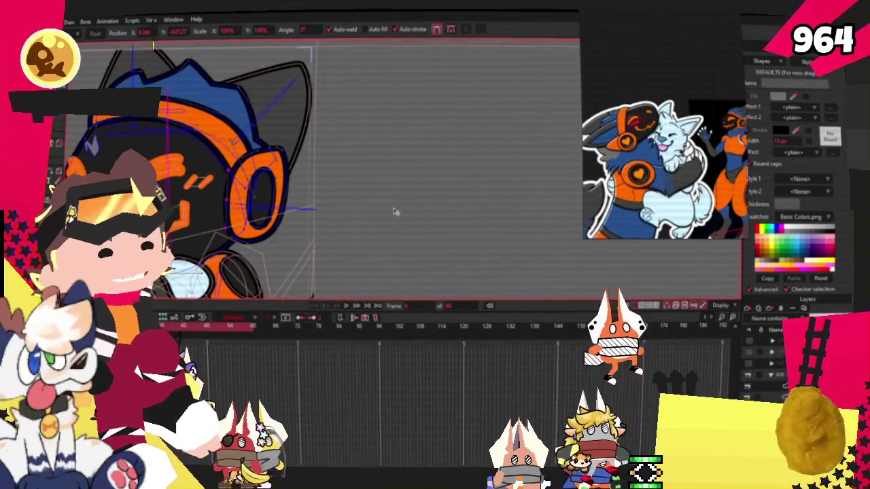
{"action": "key", "text": "alt+f"}
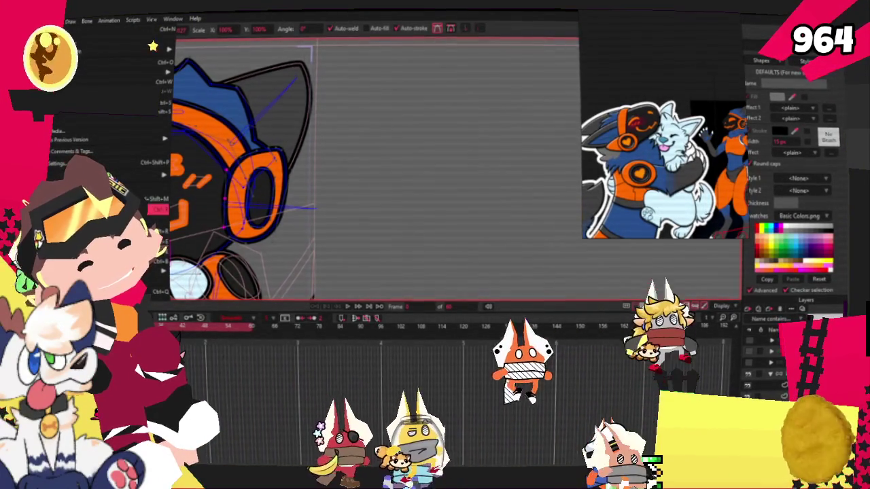
{"action": "key", "text": "Escape"}
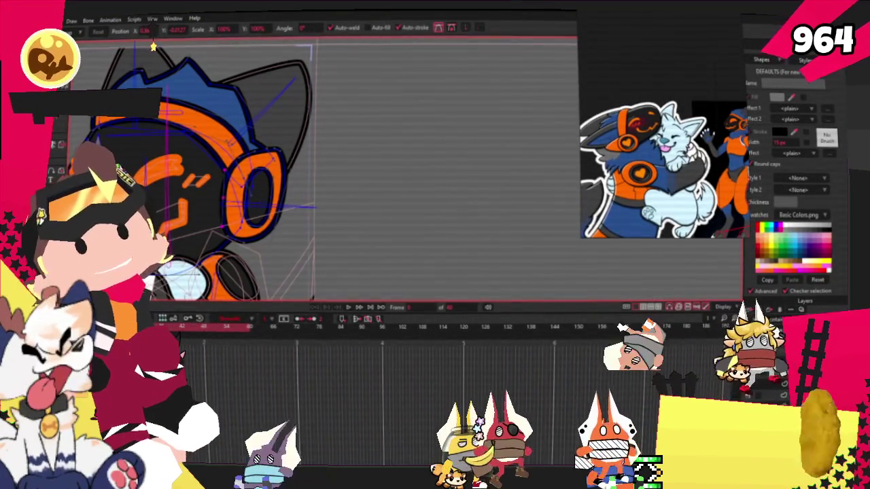
{"action": "key", "text": "alt+f"}
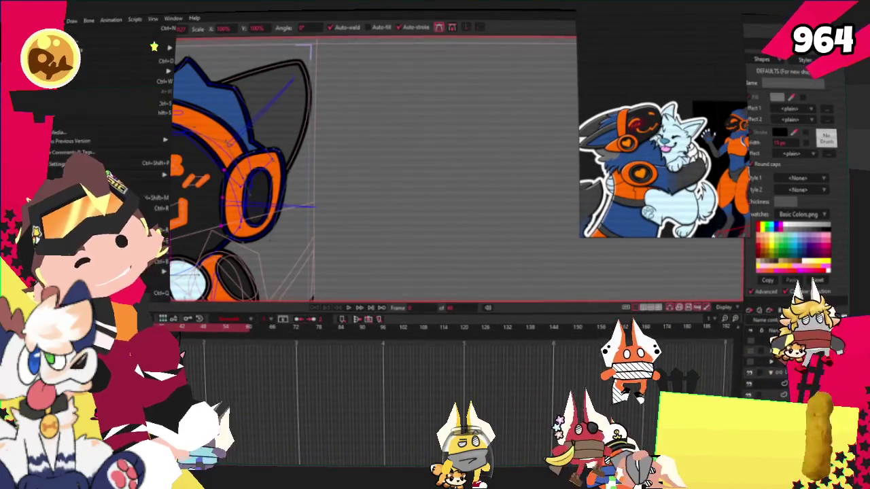
{"action": "key", "text": "Escape"}
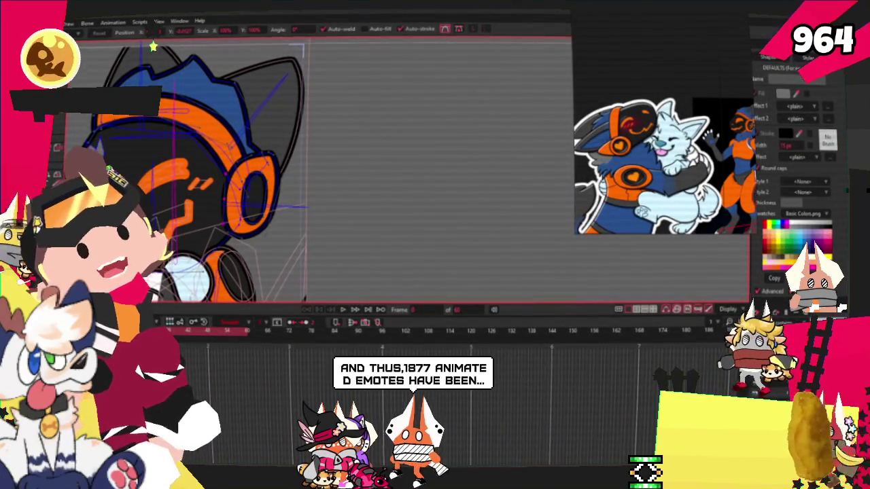
{"action": "key", "text": "alt+Tab"}
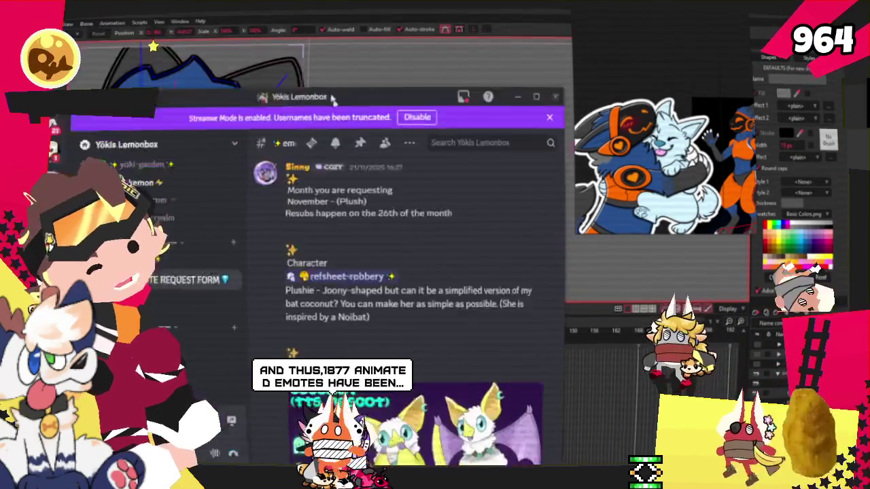
{"action": "scroll", "coordinate": [375, 284], "scroll_direction": "up", "scroll_amount": 5}
{"action": "scroll", "coordinate": [375, 284], "scroll_direction": "up", "scroll_amount": 2}
{"action": "scroll", "coordinate": [374, 283], "scroll_direction": "down", "scroll_amount": 3}
{"action": "scroll", "coordinate": [375, 283], "scroll_direction": "down", "scroll_amount": 3}
{"action": "scroll", "coordinate": [374, 284], "scroll_direction": "down", "scroll_amount": 2}
{"action": "scroll", "coordinate": [375, 283], "scroll_direction": "down", "scroll_amount": 2}
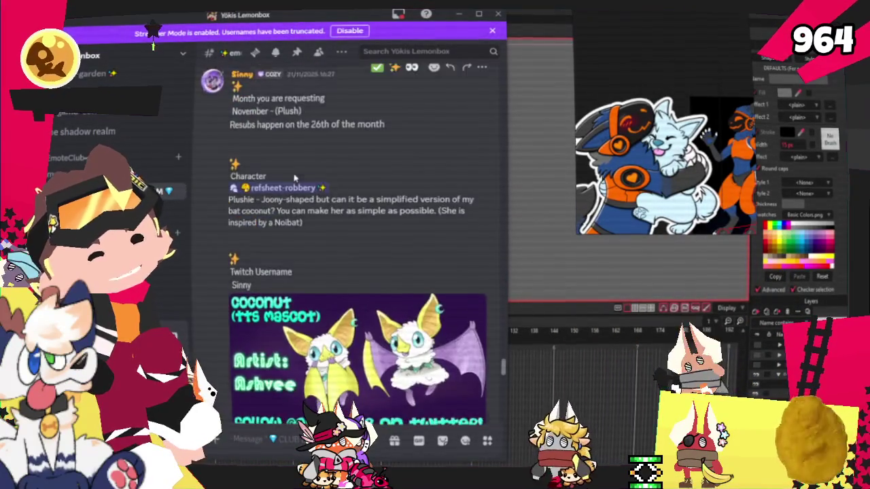
{"action": "scroll", "coordinate": [293, 179], "scroll_direction": "down", "scroll_amount": 4}
{"action": "scroll", "coordinate": [294, 178], "scroll_direction": "down", "scroll_amount": 5}
{"action": "scroll", "coordinate": [294, 179], "scroll_direction": "down", "scroll_amount": 3}
{"action": "scroll", "coordinate": [294, 178], "scroll_direction": "down", "scroll_amount": 3}
{"action": "scroll", "coordinate": [297, 182], "scroll_direction": "down", "scroll_amount": 3}
{"action": "scroll", "coordinate": [297, 183], "scroll_direction": "down", "scroll_amount": 4}
{"action": "scroll", "coordinate": [297, 182], "scroll_direction": "down", "scroll_amount": 2}
{"action": "scroll", "coordinate": [294, 183], "scroll_direction": "down", "scroll_amount": 4}
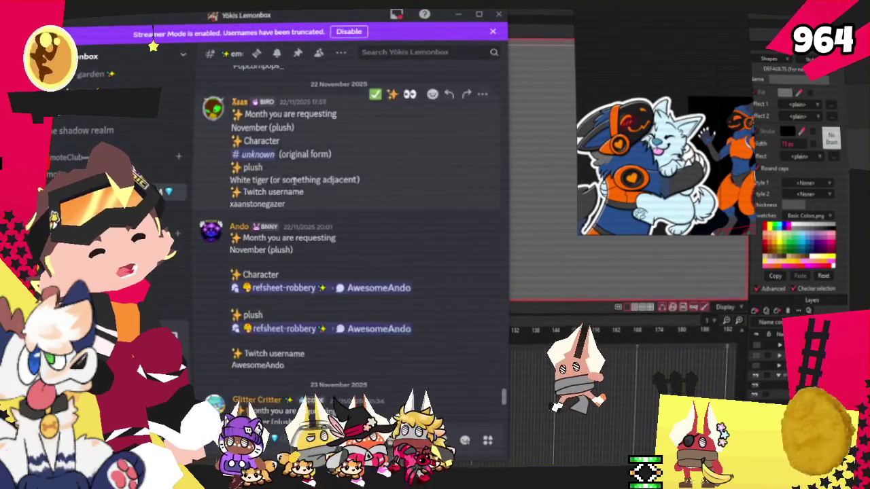
{"action": "scroll", "coordinate": [289, 184], "scroll_direction": "down", "scroll_amount": 3}
{"action": "scroll", "coordinate": [289, 183], "scroll_direction": "down", "scroll_amount": 4}
{"action": "scroll", "coordinate": [290, 184], "scroll_direction": "down", "scroll_amount": 2}
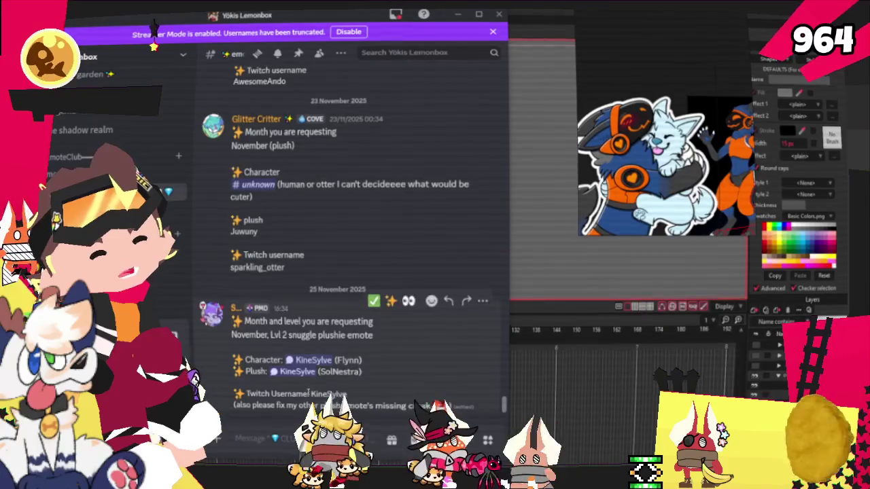
{"action": "scroll", "coordinate": [355, 360], "scroll_direction": "up", "scroll_amount": 4}
{"action": "scroll", "coordinate": [338, 335], "scroll_direction": "down", "scroll_amount": 4}
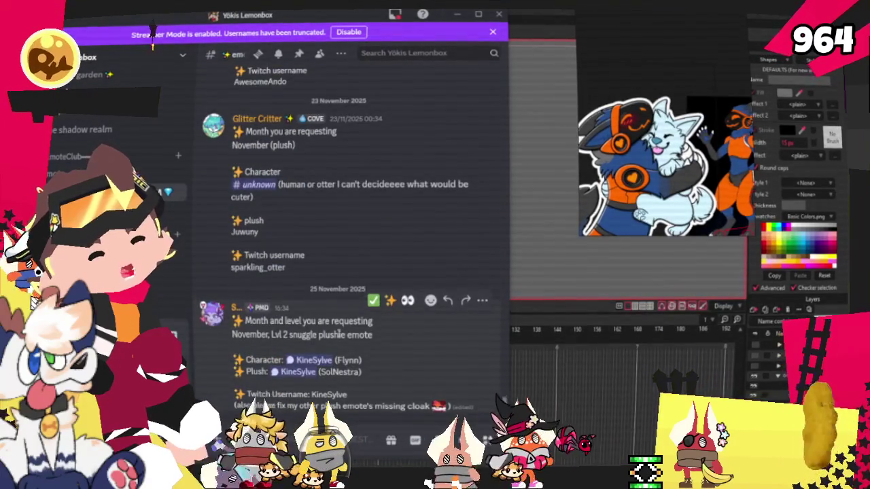
{"action": "scroll", "coordinate": [338, 334], "scroll_direction": "up", "scroll_amount": 5}
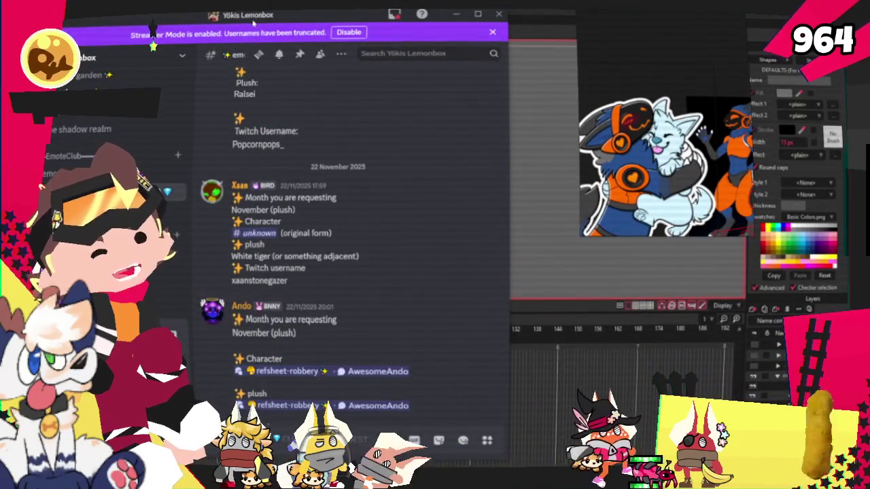
{"action": "key", "text": "alt+Tab"}
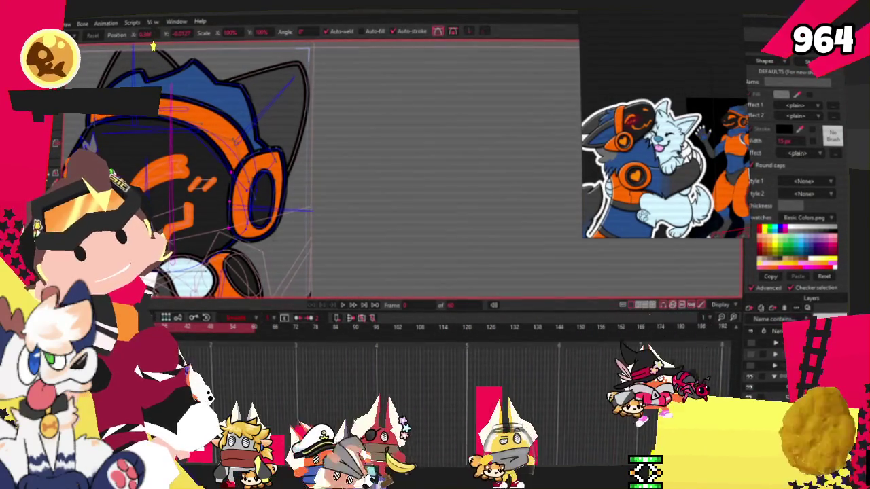
{"action": "key", "text": "alt+f"}
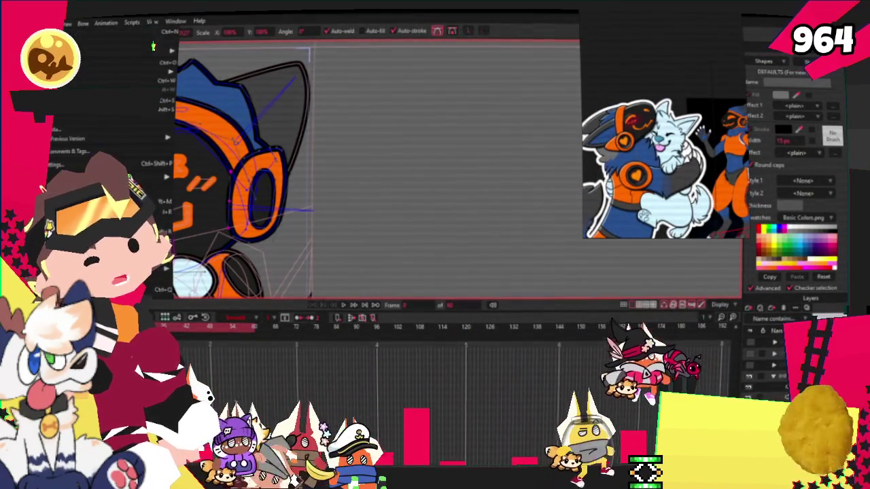
{"action": "key", "text": "Escape"}
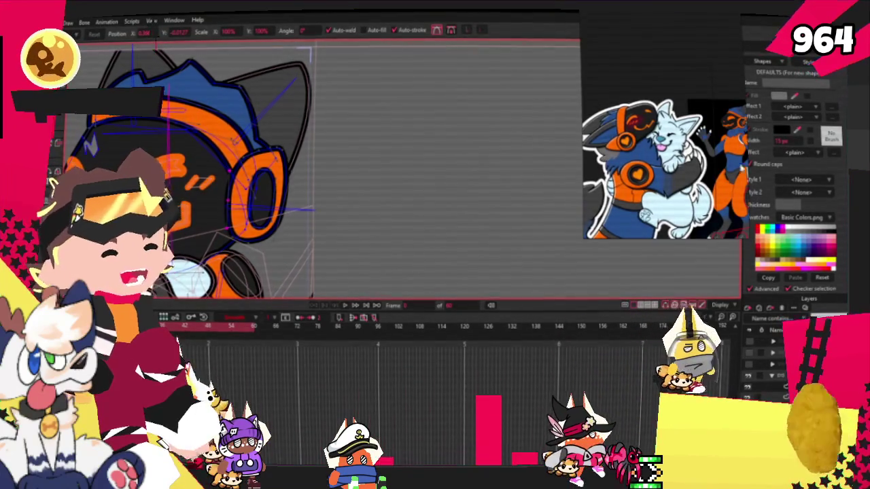
{"action": "scroll", "coordinate": [700, 102], "scroll_direction": "down", "scroll_amount": 5}
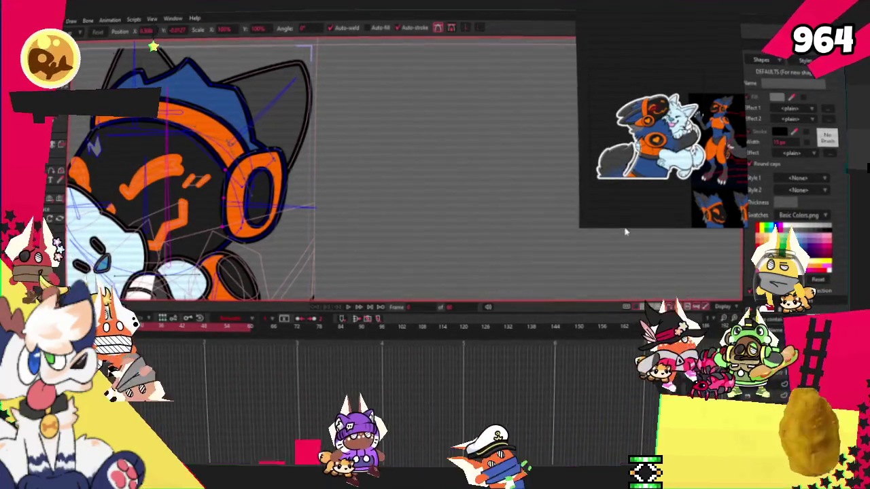
{"action": "key", "text": "ctrl+r"}
- Play the headphone character's animation from the start to review it
{"action": "scroll", "coordinate": [445, 136], "scroll_direction": "up", "scroll_amount": 3}
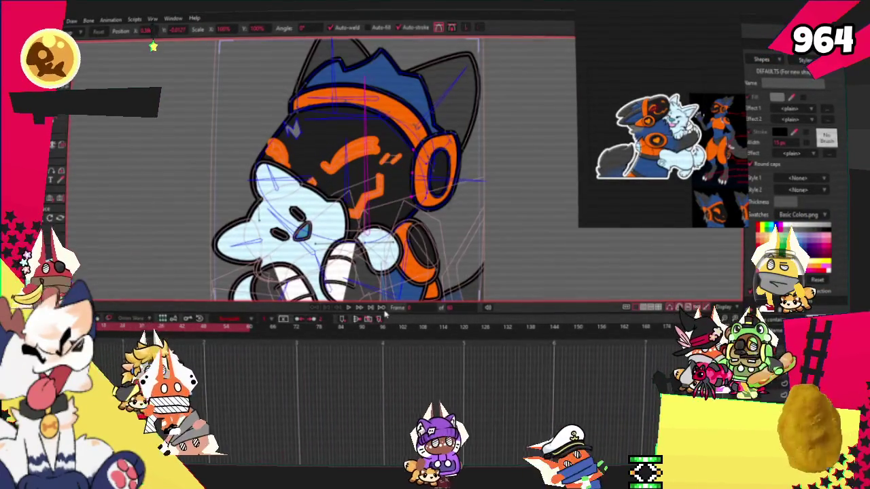
{"action": "left_click", "coordinate": [348, 307]}
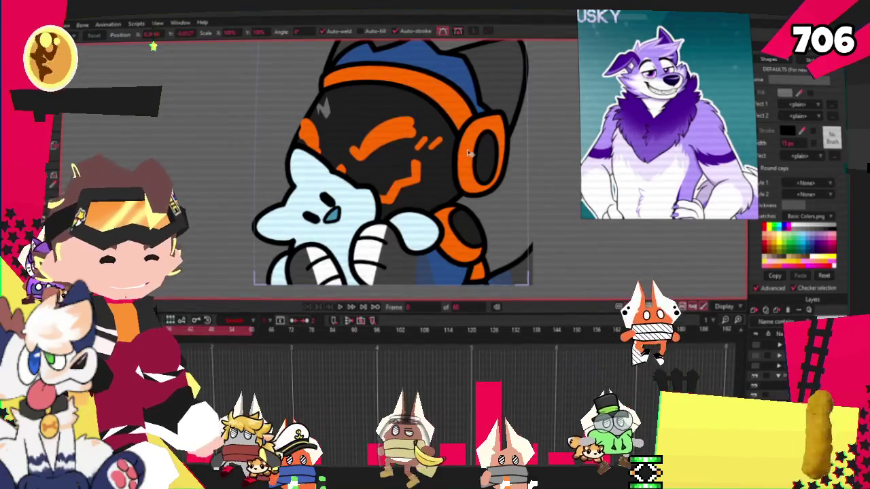
{"action": "scroll", "coordinate": [371, 128], "scroll_direction": "down", "scroll_amount": 2}
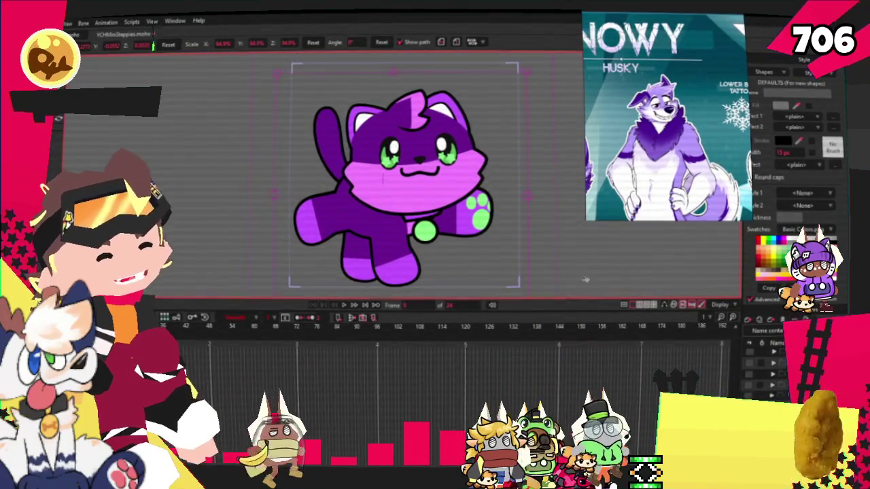
- Reset the cat layer's Transform Layer position and scale to defaults
{"action": "scroll", "coordinate": [464, 186], "scroll_direction": "up", "scroll_amount": 3}
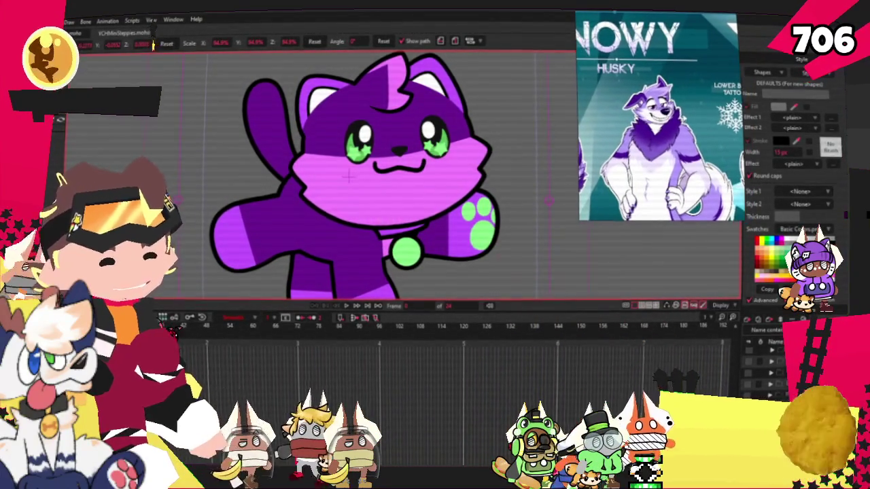
{"action": "scroll", "coordinate": [423, 172], "scroll_direction": "down", "scroll_amount": 3}
{"action": "scroll", "coordinate": [400, 184], "scroll_direction": "up", "scroll_amount": 2}
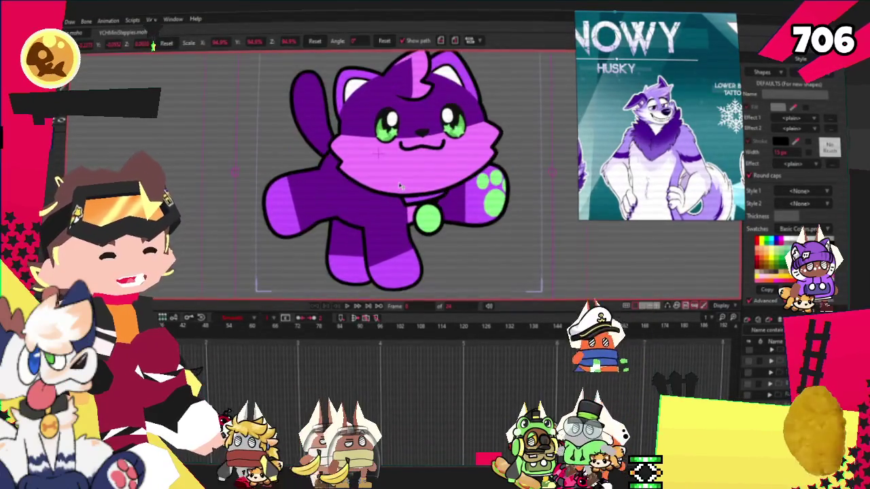
{"action": "scroll", "coordinate": [405, 180], "scroll_direction": "up", "scroll_amount": 2}
{"action": "scroll", "coordinate": [421, 209], "scroll_direction": "down", "scroll_amount": 3}
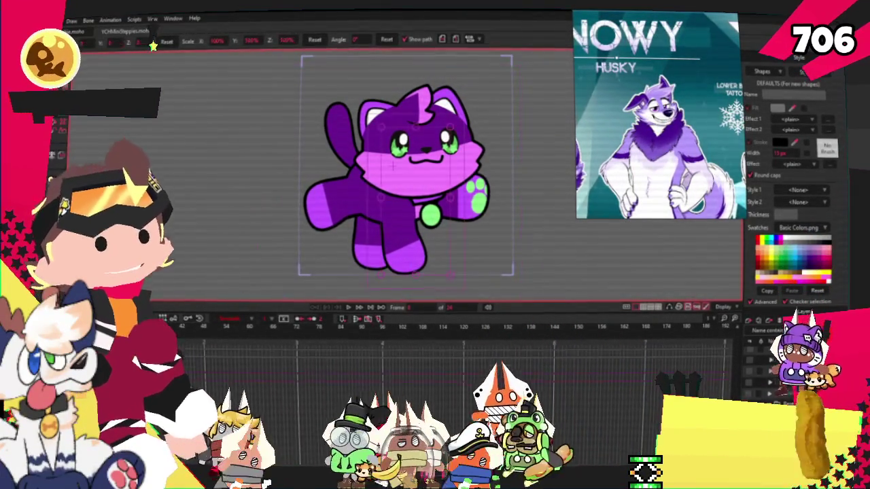
{"action": "left_click", "coordinate": [166, 41]}
{"action": "scroll", "coordinate": [405, 174], "scroll_direction": "up", "scroll_amount": 3}
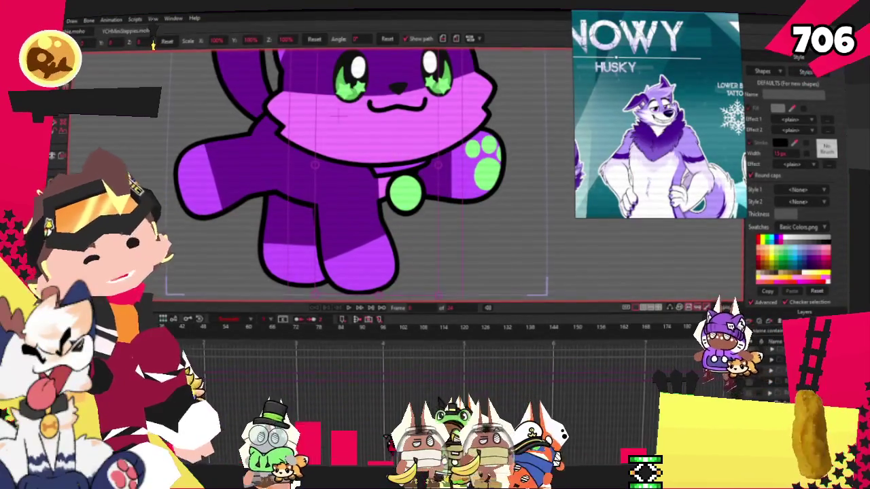
- Switch to the Select Points tool and pan the view across the cat's outline
{"action": "key", "text": "g"}
{"action": "scroll", "coordinate": [283, 165], "scroll_direction": "up", "scroll_amount": 2}
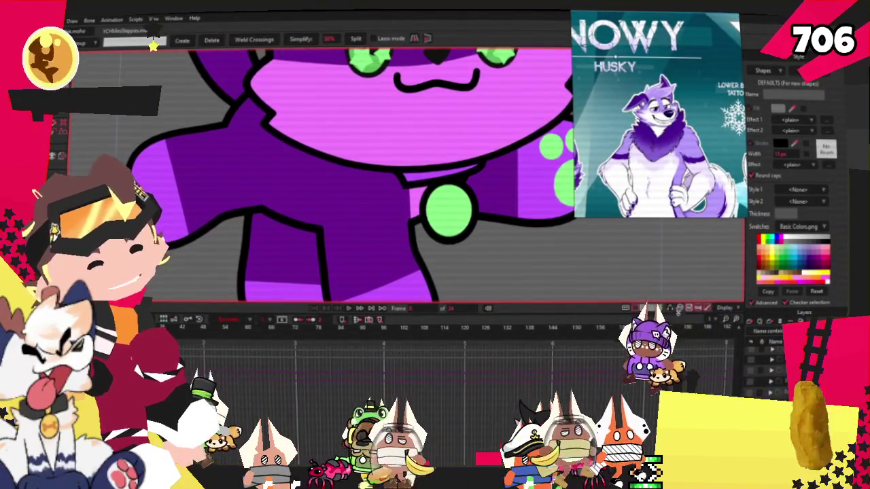
{"action": "scroll", "coordinate": [227, 170], "scroll_direction": "down", "scroll_amount": 1}
{"action": "scroll", "coordinate": [226, 170], "scroll_direction": "down", "scroll_amount": 2}
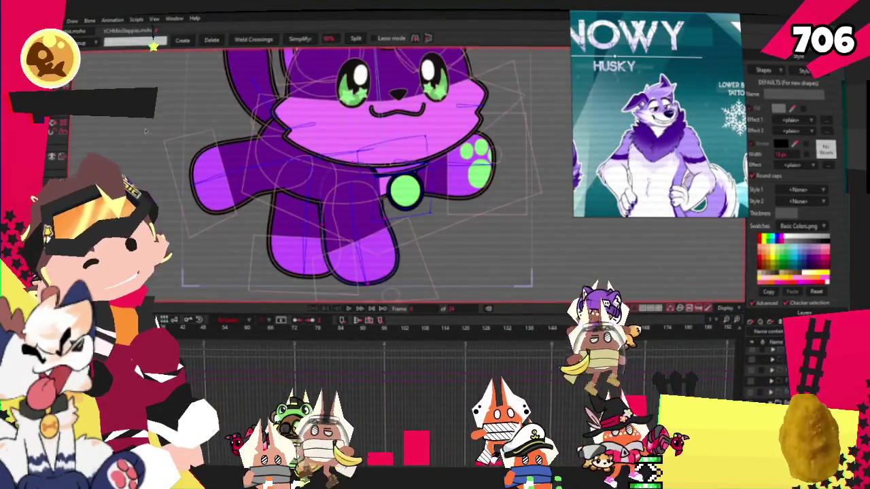
{"action": "scroll", "coordinate": [226, 170], "scroll_direction": "down", "scroll_amount": 1}
{"action": "scroll", "coordinate": [226, 170], "scroll_direction": "up", "scroll_amount": 2}
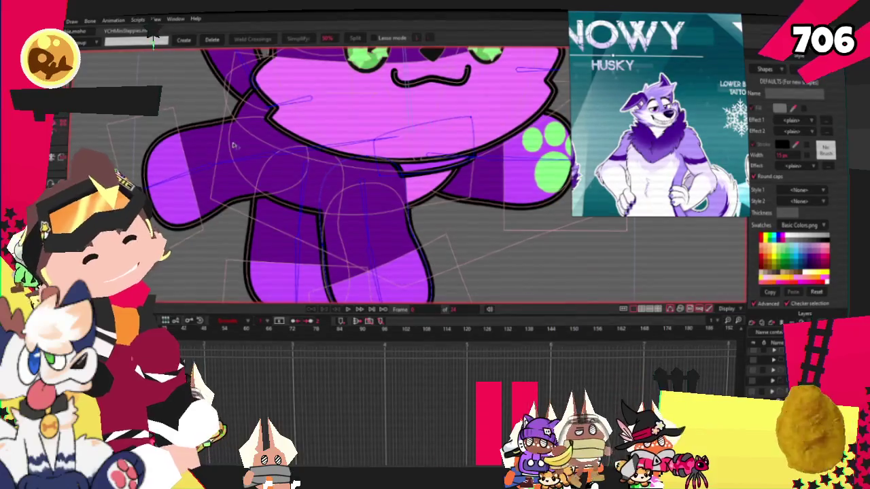
{"action": "scroll", "coordinate": [377, 168], "scroll_direction": "right", "scroll_amount": 3}
- Add a point pulled into a sharp notch below the paw, then bulge the inner outline curve outward
{"action": "key", "text": "a"}
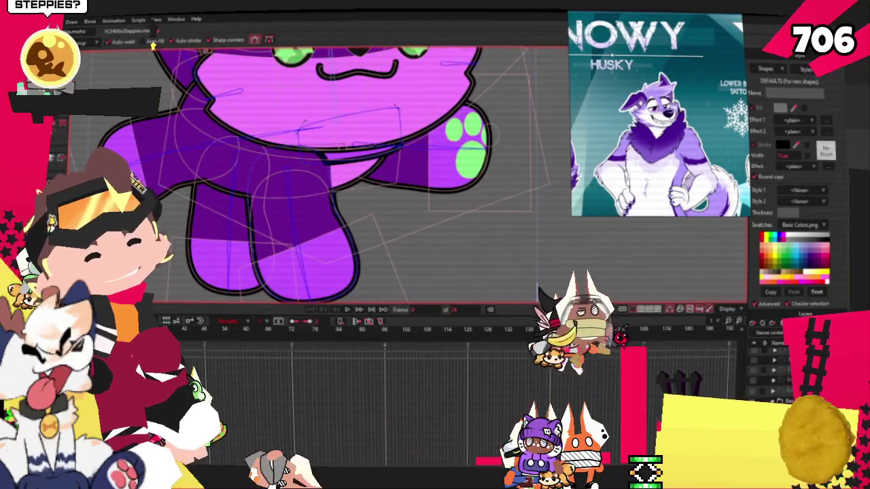
{"action": "scroll", "coordinate": [359, 145], "scroll_direction": "down", "scroll_amount": 1}
{"action": "scroll", "coordinate": [360, 145], "scroll_direction": "down", "scroll_amount": 1}
{"action": "scroll", "coordinate": [360, 144], "scroll_direction": "up", "scroll_amount": 3}
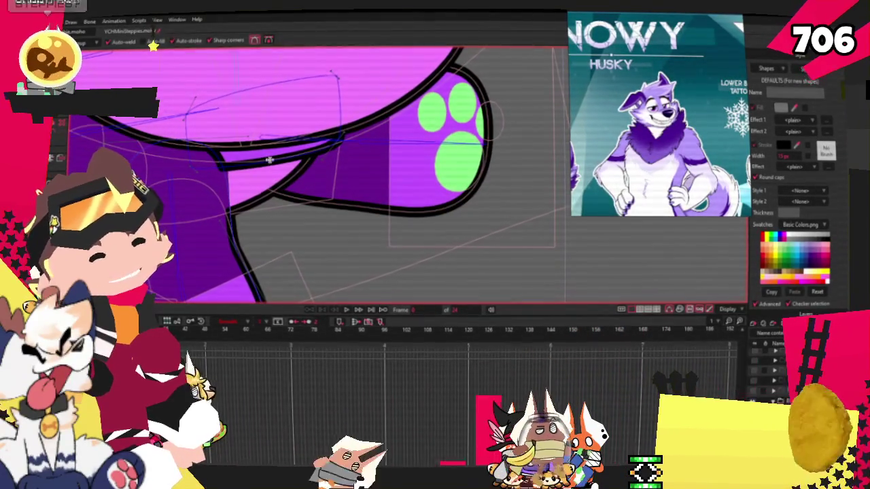
{"action": "scroll", "coordinate": [314, 182], "scroll_direction": "up", "scroll_amount": 2}
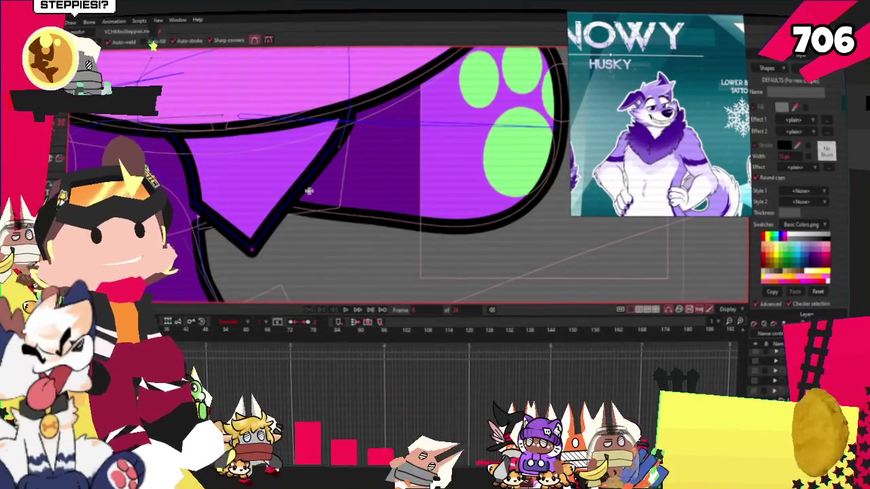
{"action": "left_click_drag", "start_coordinate": [293, 188], "coordinate": [336, 177]}
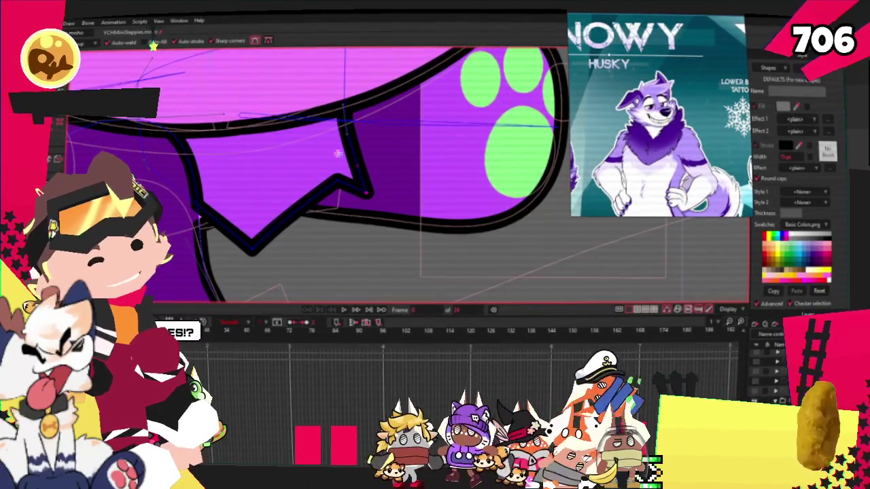
{"action": "key", "text": "c"}
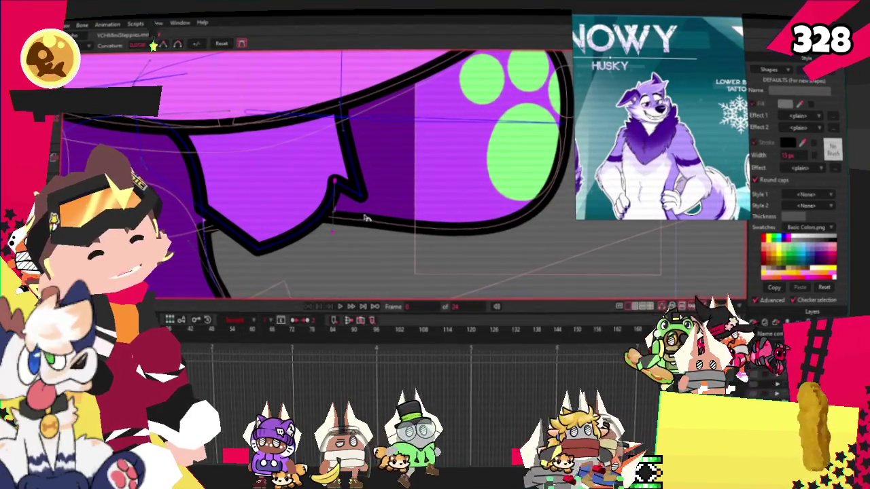
{"action": "left_click_drag", "start_coordinate": [374, 188], "coordinate": [383, 132]}
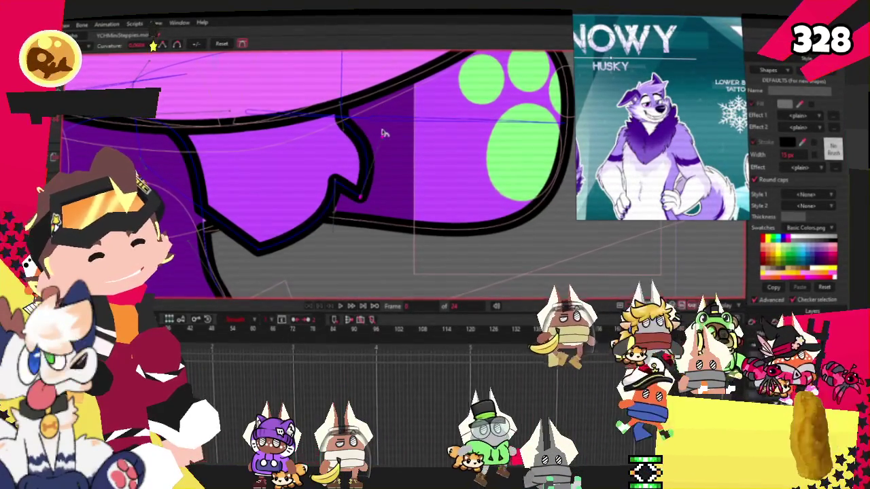
- Add another point on the leg outline and move the notch point up-left
{"action": "scroll", "coordinate": [337, 108], "scroll_direction": "up", "scroll_amount": 2}
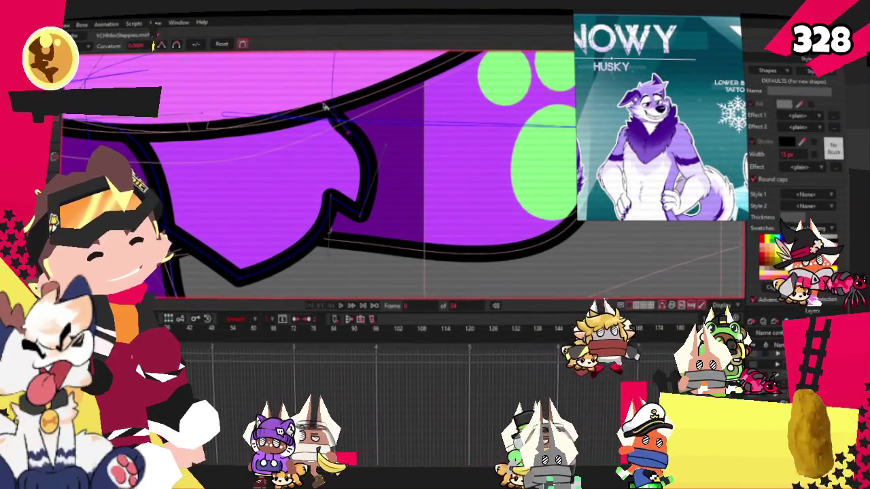
{"action": "key", "text": "a"}
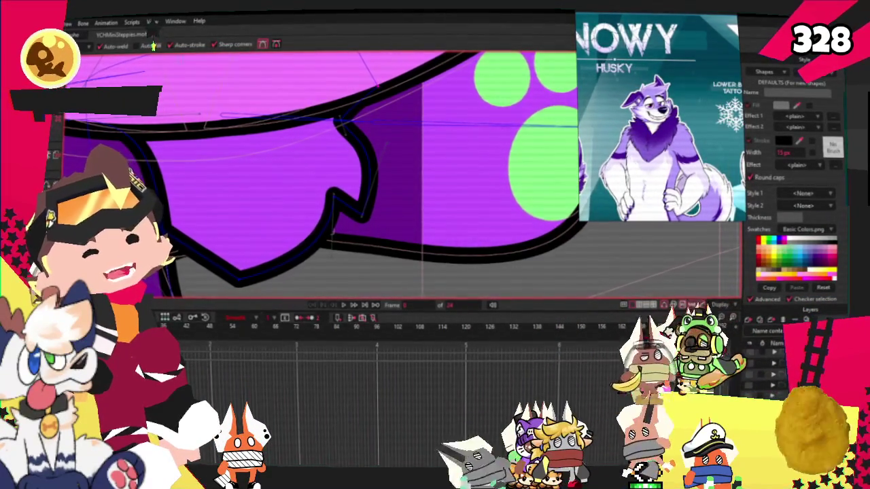
{"action": "scroll", "coordinate": [316, 170], "scroll_direction": "up", "scroll_amount": 1}
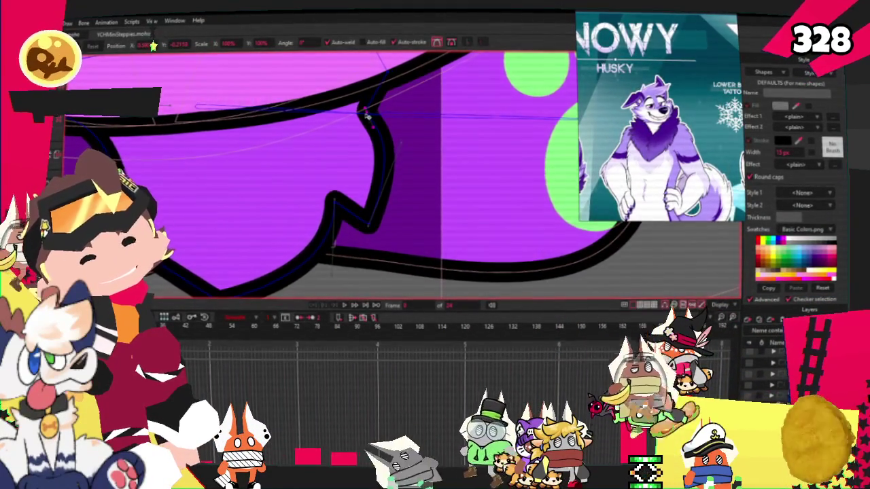
{"action": "left_click_drag", "start_coordinate": [365, 117], "coordinate": [392, 86]}
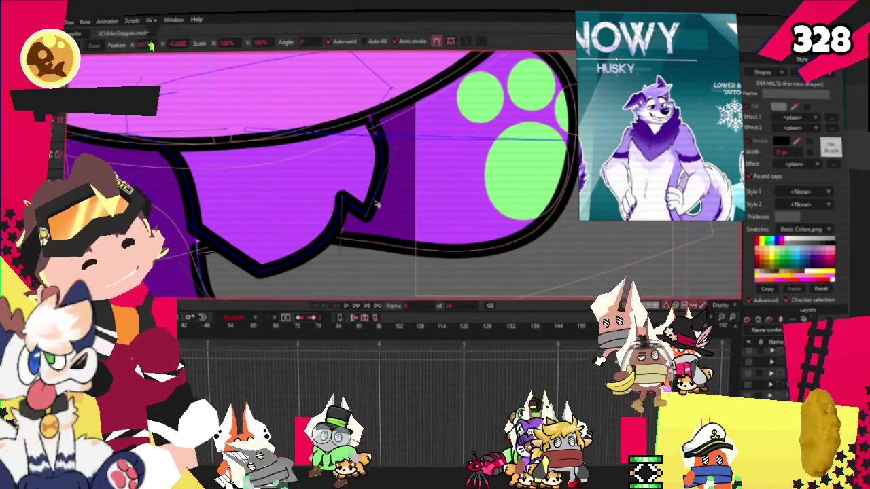
{"action": "scroll", "coordinate": [372, 209], "scroll_direction": "up", "scroll_amount": 1}
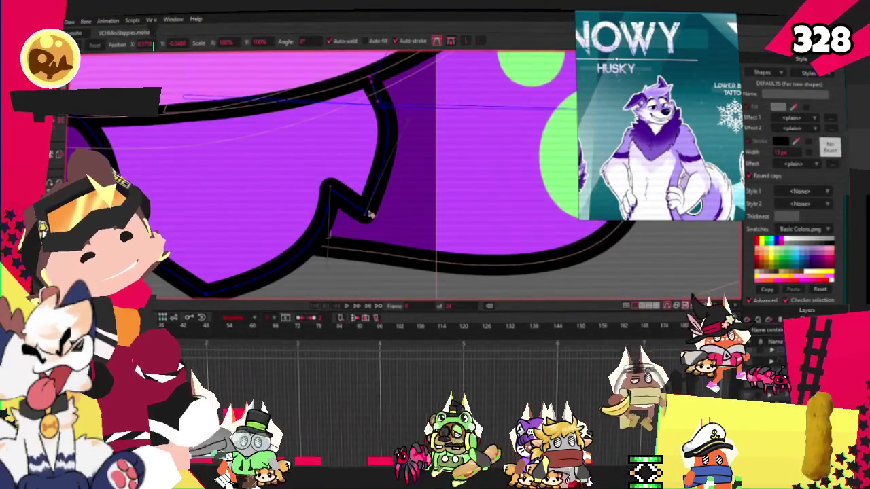
{"action": "left_click_drag", "start_coordinate": [370, 215], "coordinate": [361, 196]}
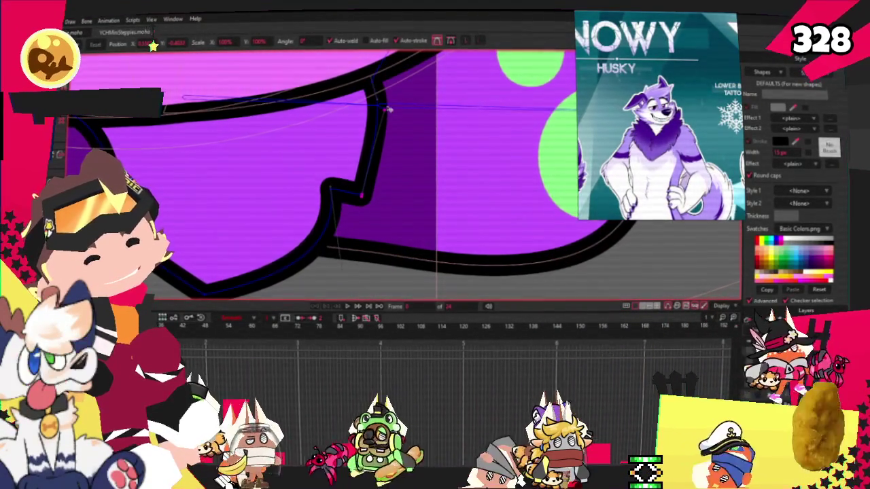
{"action": "scroll", "coordinate": [389, 127], "scroll_direction": "down", "scroll_amount": 1}
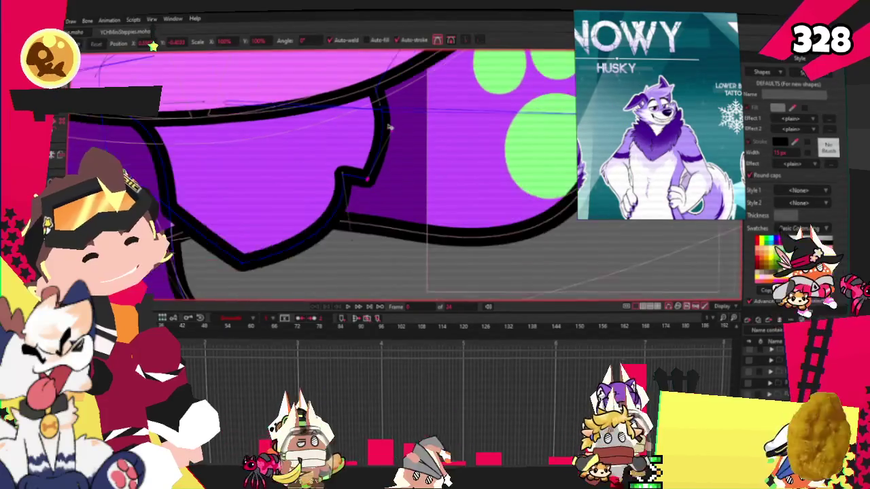
{"action": "scroll", "coordinate": [389, 127], "scroll_direction": "down", "scroll_amount": 1}
{"action": "scroll", "coordinate": [340, 136], "scroll_direction": "down", "scroll_amount": 2}
{"action": "scroll", "coordinate": [297, 118], "scroll_direction": "down", "scroll_amount": 2}
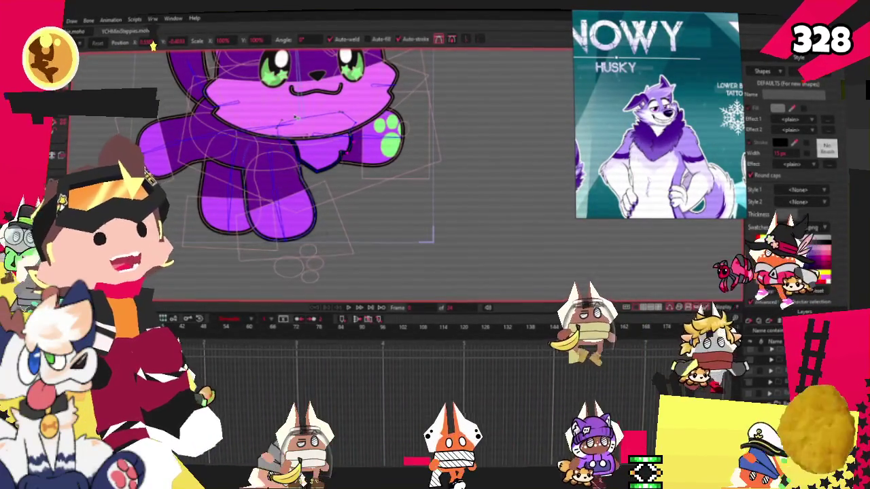
{"action": "scroll", "coordinate": [295, 117], "scroll_direction": "up", "scroll_amount": 3}
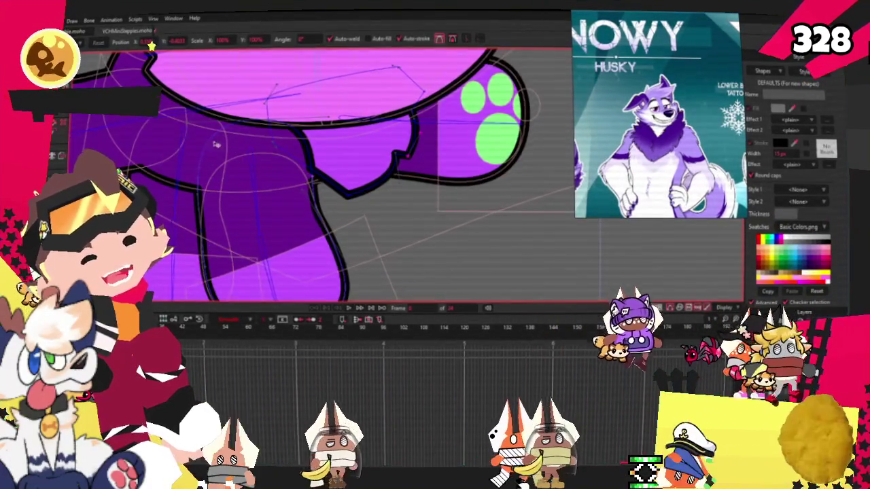
{"action": "scroll", "coordinate": [215, 144], "scroll_direction": "down", "scroll_amount": 2}
{"action": "scroll", "coordinate": [274, 109], "scroll_direction": "up", "scroll_amount": 2}
{"action": "scroll", "coordinate": [274, 108], "scroll_direction": "up", "scroll_amount": 1}
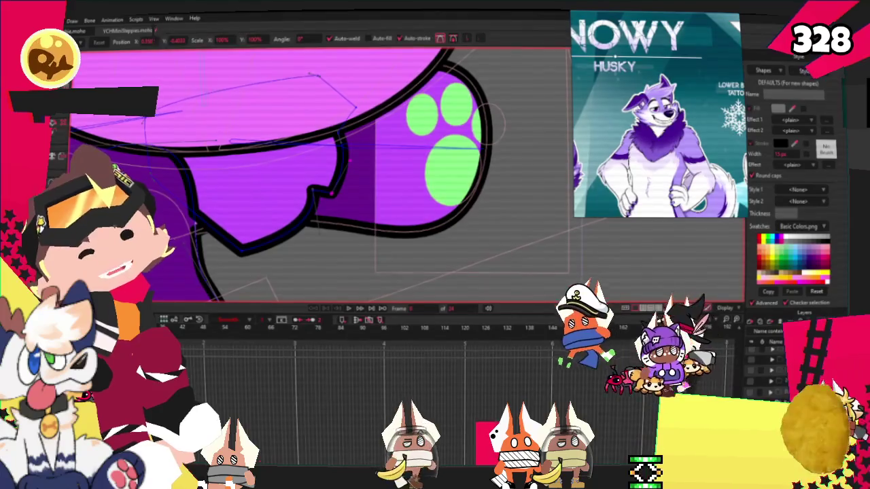
- Bend the upper curve of the leg outline and shift the thin guide curve downward
{"action": "key", "text": "a"}
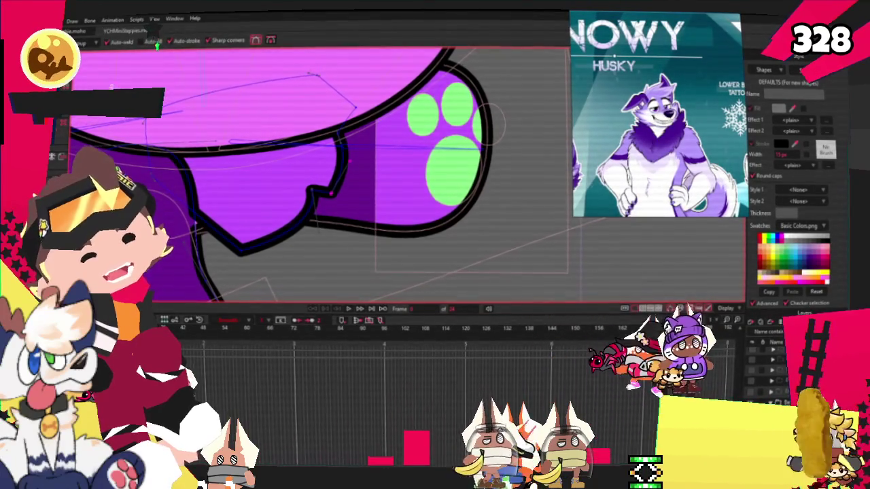
{"action": "key", "text": "c"}
{"action": "scroll", "coordinate": [272, 89], "scroll_direction": "up", "scroll_amount": 1}
{"action": "scroll", "coordinate": [269, 90], "scroll_direction": "up", "scroll_amount": 1}
{"action": "scroll", "coordinate": [267, 90], "scroll_direction": "up", "scroll_amount": 1}
{"action": "left_click_drag", "start_coordinate": [266, 90], "coordinate": [309, 104]}
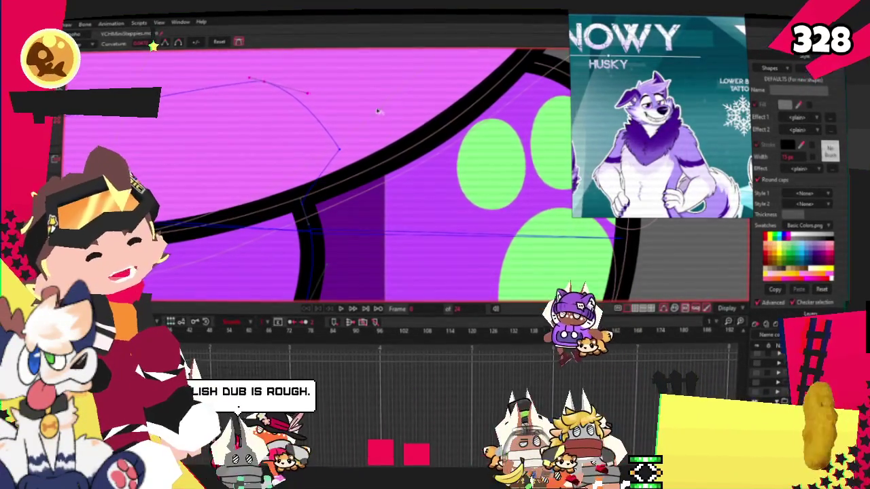
{"action": "scroll", "coordinate": [372, 166], "scroll_direction": "down", "scroll_amount": 2}
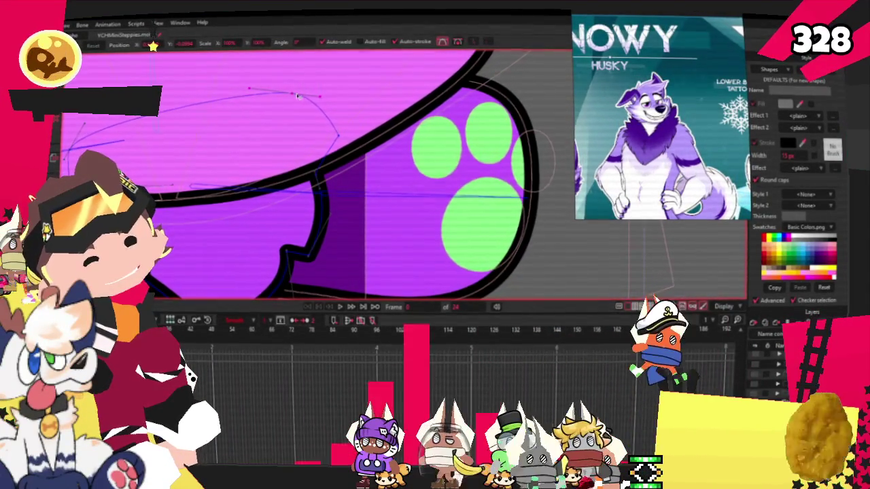
{"action": "left_click_drag", "start_coordinate": [301, 99], "coordinate": [336, 162]}
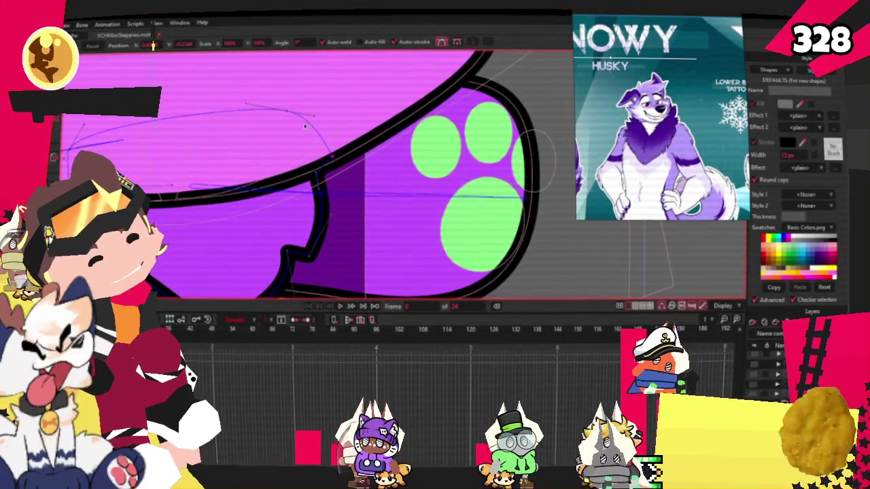
- Select the curve point above the paw and pull its end outward to reshape the leg
{"action": "left_click", "coordinate": [281, 106]}
{"action": "left_click_drag", "start_coordinate": [310, 102], "coordinate": [329, 115]}
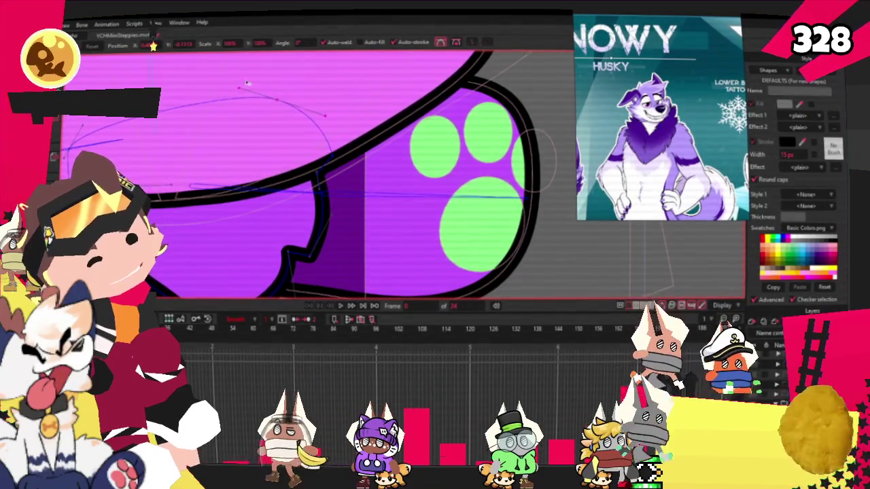
{"action": "scroll", "coordinate": [272, 109], "scroll_direction": "down", "scroll_amount": 3}
{"action": "scroll", "coordinate": [298, 138], "scroll_direction": "up", "scroll_amount": 2}
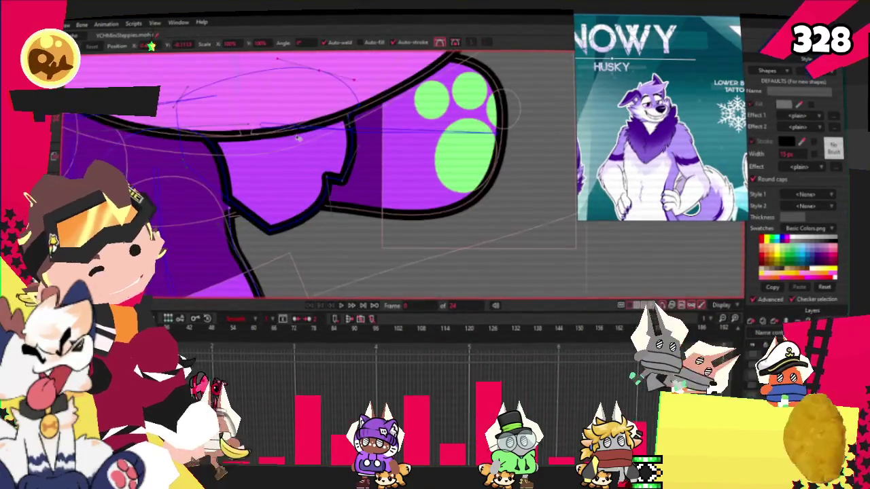
{"action": "scroll", "coordinate": [276, 231], "scroll_direction": "up", "scroll_amount": 2}
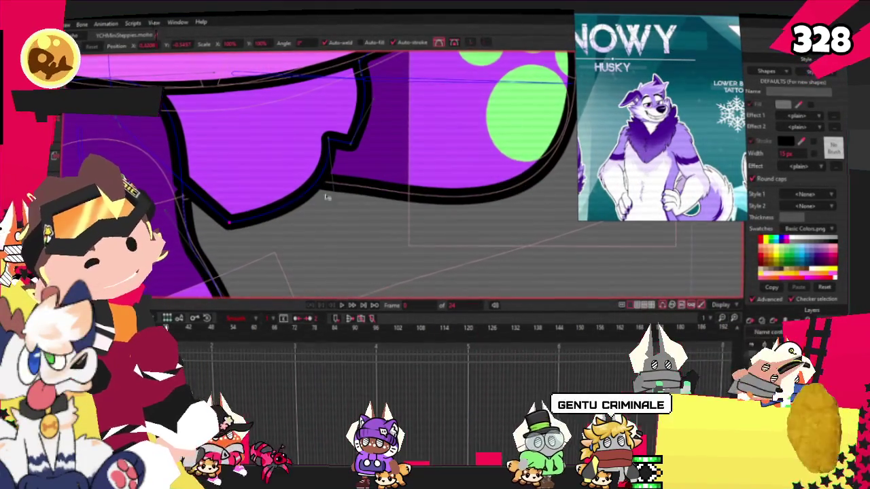
{"action": "scroll", "coordinate": [344, 139], "scroll_direction": "down", "scroll_amount": 1}
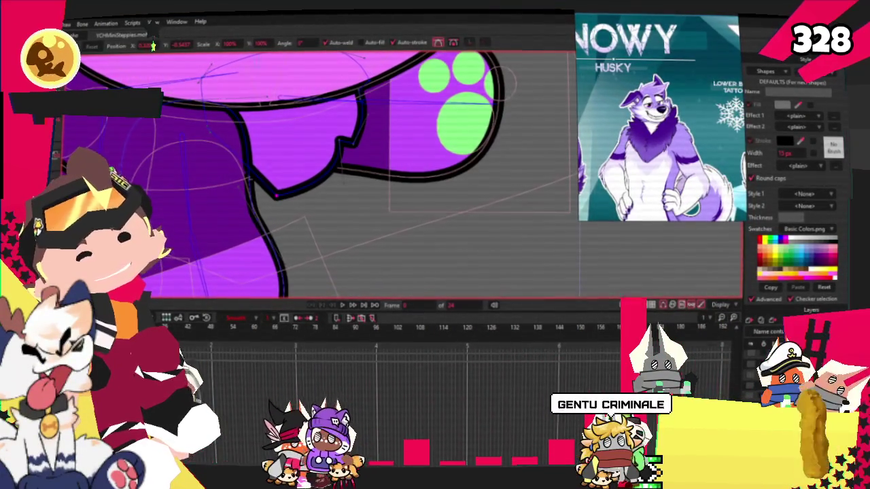
{"action": "key", "text": "q"}
{"action": "left_click", "coordinate": [288, 107]}
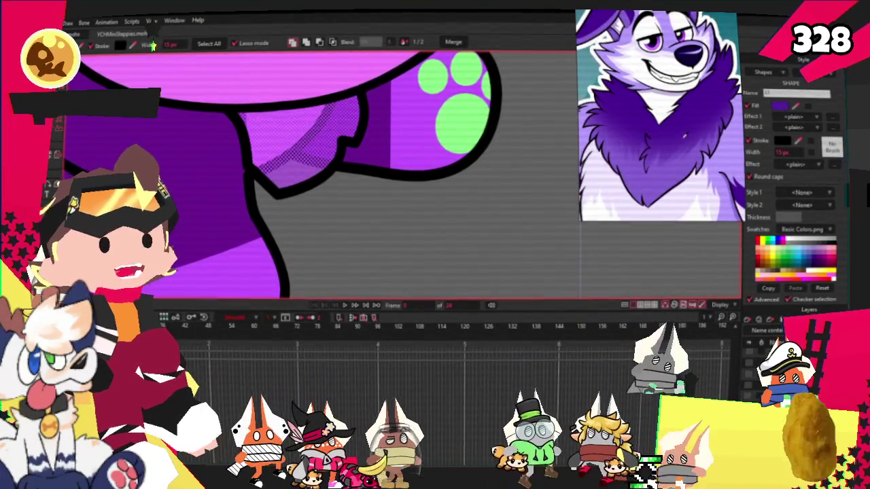
{"action": "scroll", "coordinate": [450, 139], "scroll_direction": "down", "scroll_amount": 3}
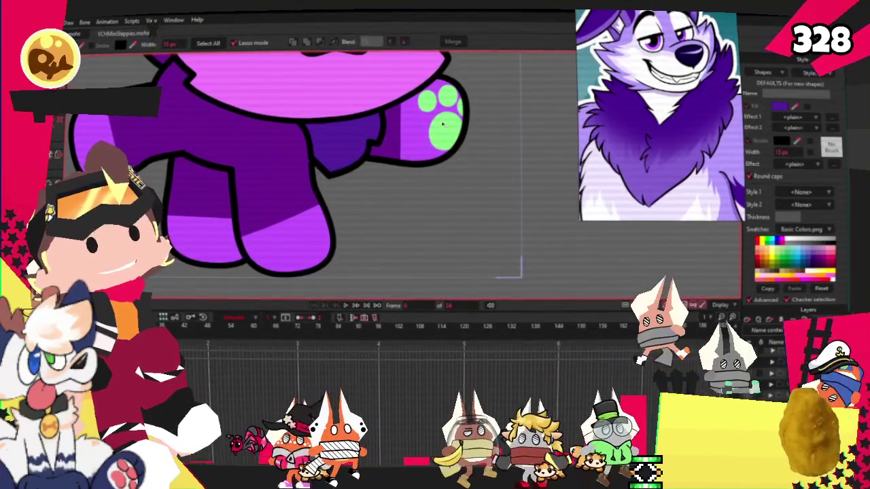
{"action": "scroll", "coordinate": [441, 81], "scroll_direction": "up", "scroll_amount": 2}
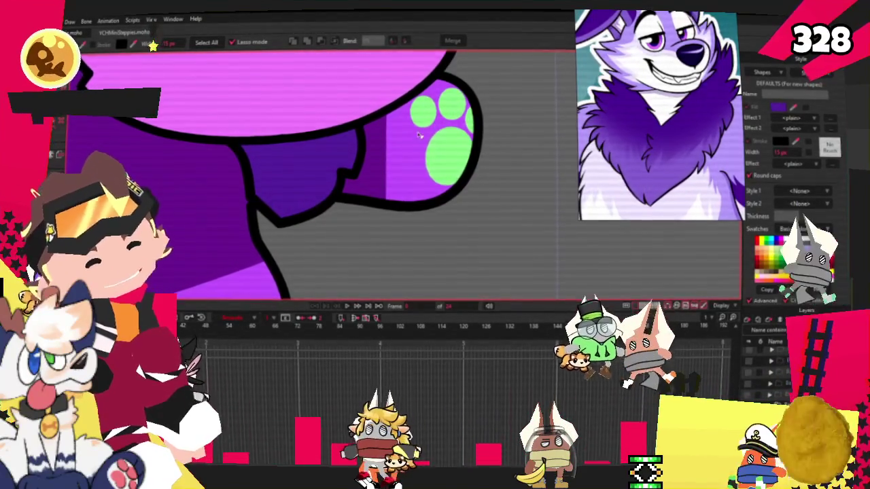
{"action": "scroll", "coordinate": [428, 134], "scroll_direction": "down", "scroll_amount": 2}
{"action": "scroll", "coordinate": [371, 138], "scroll_direction": "down", "scroll_amount": 2}
{"action": "scroll", "coordinate": [371, 138], "scroll_direction": "up", "scroll_amount": 2}
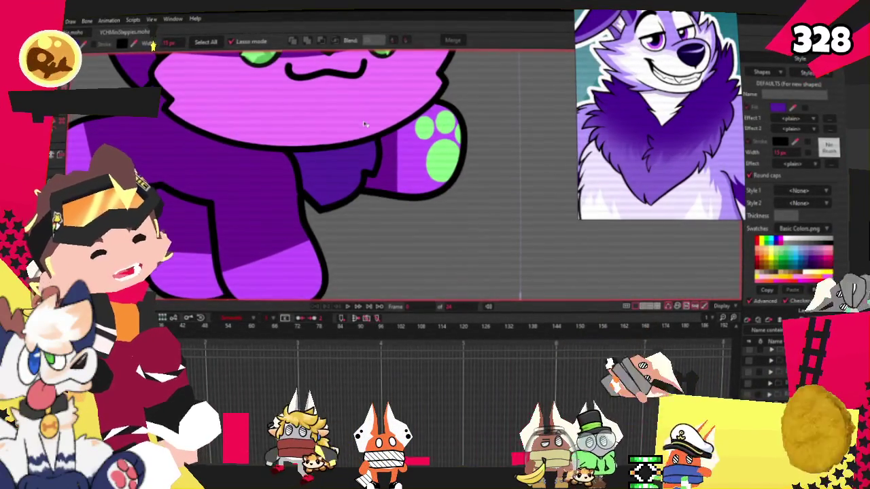
{"action": "key", "text": "t"}
{"action": "scroll", "coordinate": [335, 161], "scroll_direction": "down", "scroll_amount": 2}
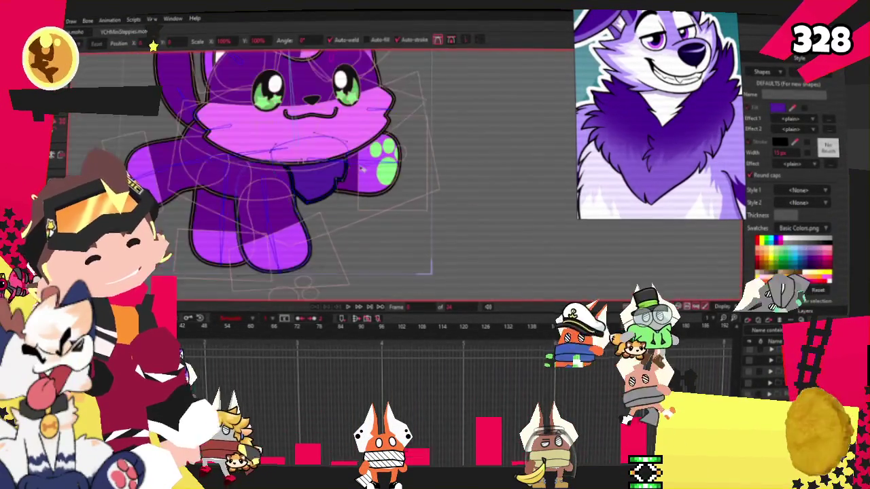
- Drag the leg outline curve above the paw further to the left
{"action": "scroll", "coordinate": [335, 161], "scroll_direction": "up", "scroll_amount": 2}
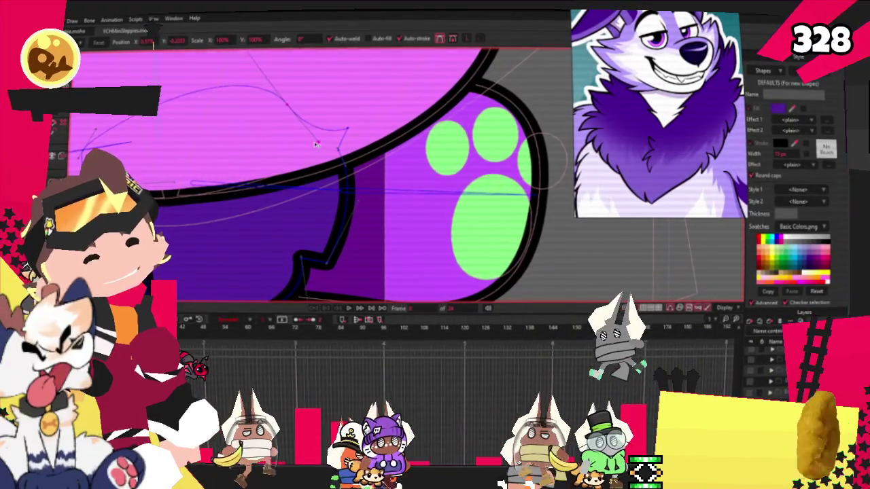
{"action": "left_click_drag", "start_coordinate": [327, 121], "coordinate": [261, 114]}
{"action": "scroll", "coordinate": [257, 101], "scroll_direction": "up", "scroll_amount": 2}
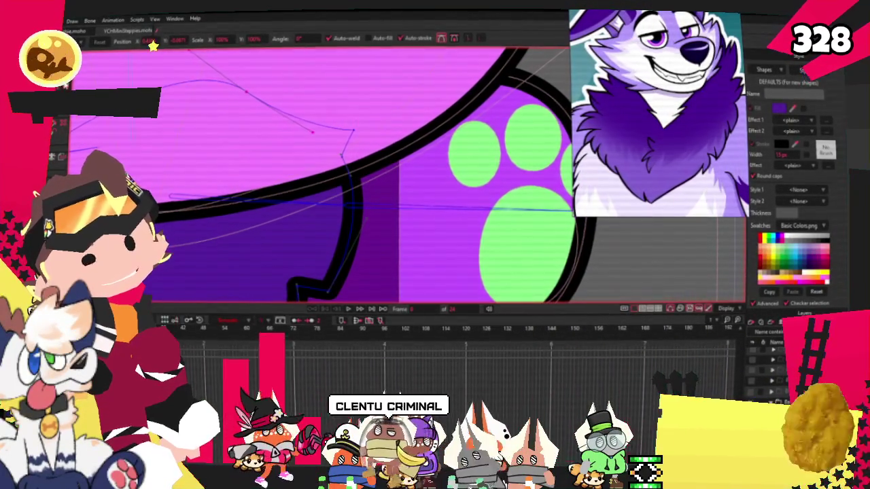
{"action": "scroll", "coordinate": [408, 130], "scroll_direction": "up", "scroll_amount": 1}
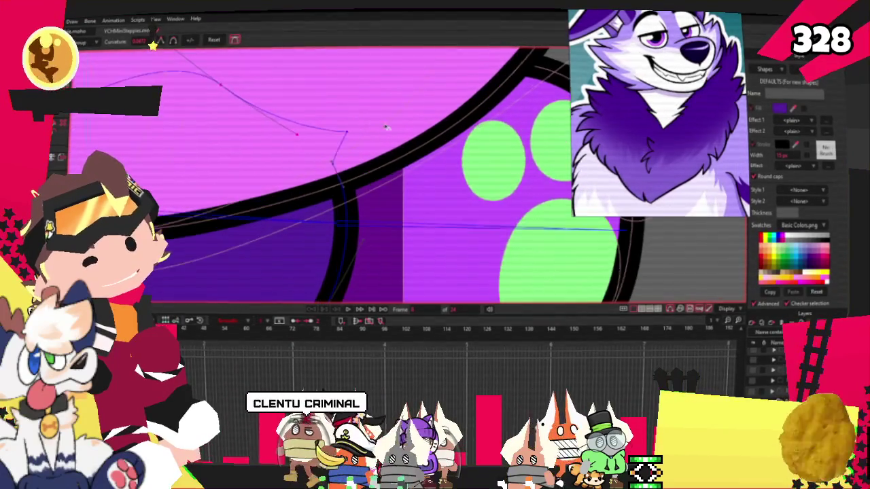
{"action": "scroll", "coordinate": [407, 131], "scroll_direction": "up", "scroll_amount": 1}
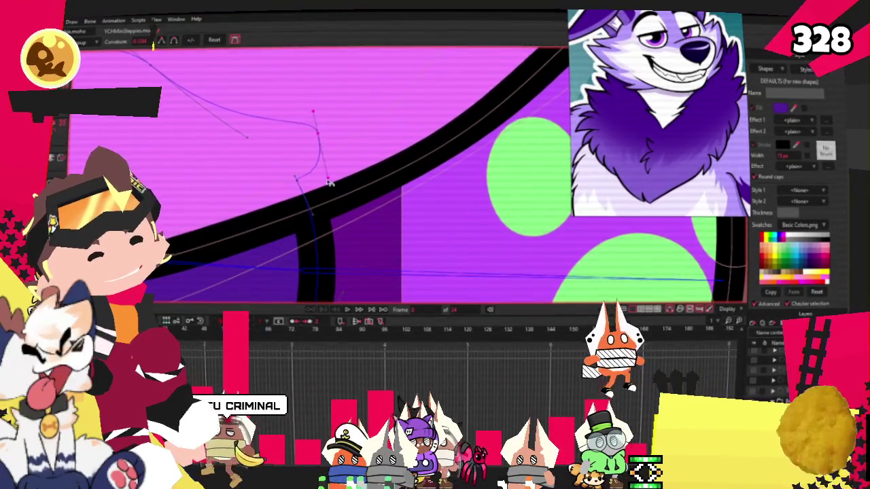
- Select the curve's lower point and add a new point extending the outline beside the paw
{"action": "left_click", "coordinate": [297, 181]}
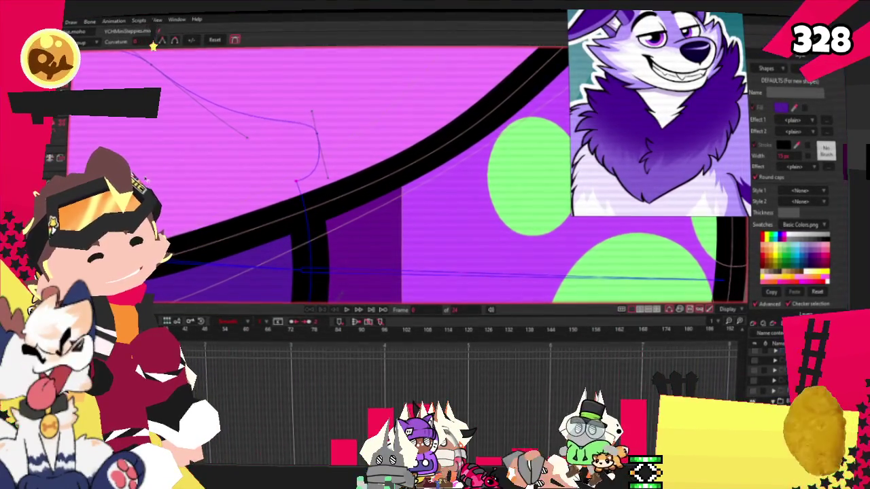
{"action": "scroll", "coordinate": [196, 185], "scroll_direction": "down", "scroll_amount": 2}
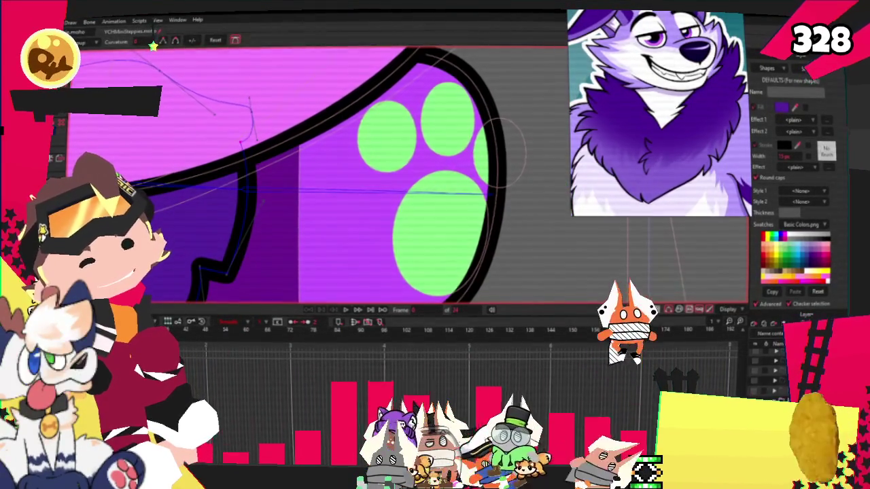
{"action": "key", "text": "t"}
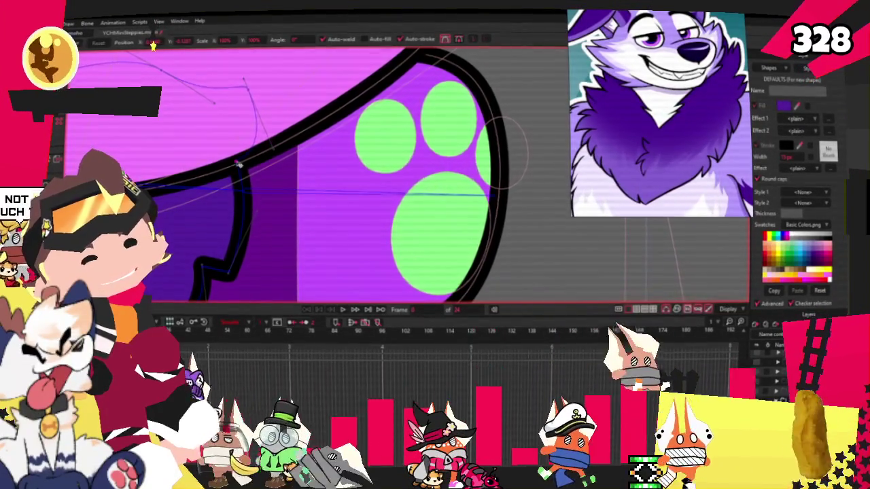
{"action": "left_click", "coordinate": [278, 214]}
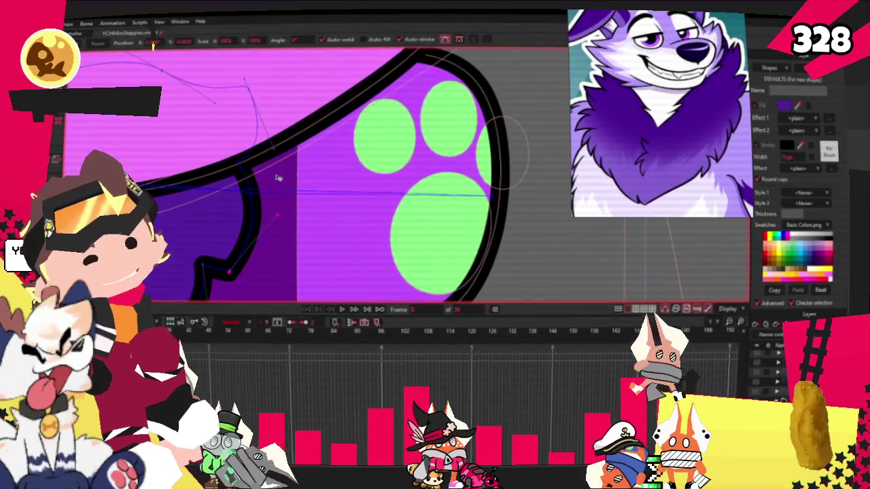
{"action": "scroll", "coordinate": [278, 178], "scroll_direction": "down", "scroll_amount": 3}
{"action": "scroll", "coordinate": [278, 178], "scroll_direction": "down", "scroll_amount": 2}
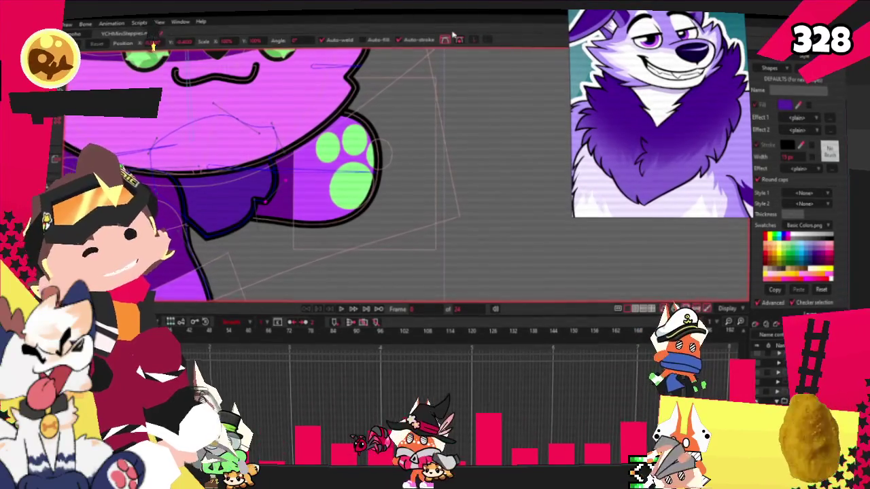
{"action": "scroll", "coordinate": [320, 117], "scroll_direction": "down", "scroll_amount": 3}
{"action": "scroll", "coordinate": [320, 117], "scroll_direction": "up", "scroll_amount": 3}
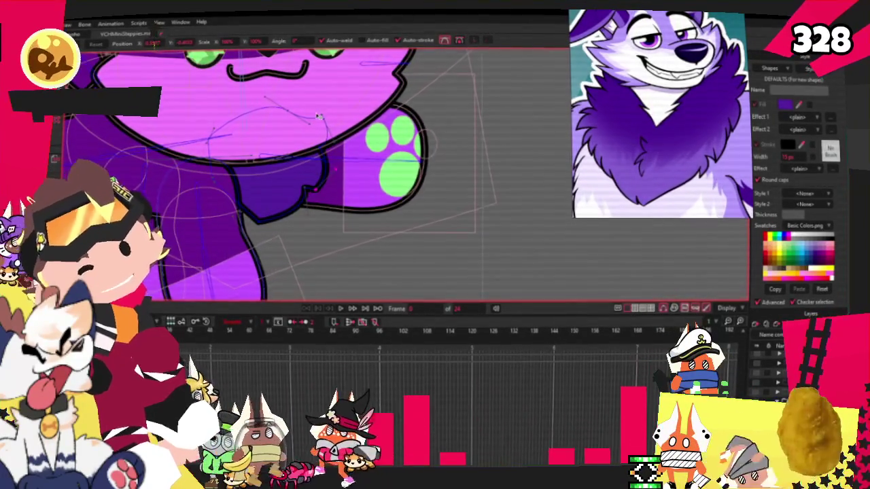
{"action": "scroll", "coordinate": [319, 117], "scroll_direction": "down", "scroll_amount": 3}
{"action": "scroll", "coordinate": [275, 121], "scroll_direction": "up", "scroll_amount": 3}
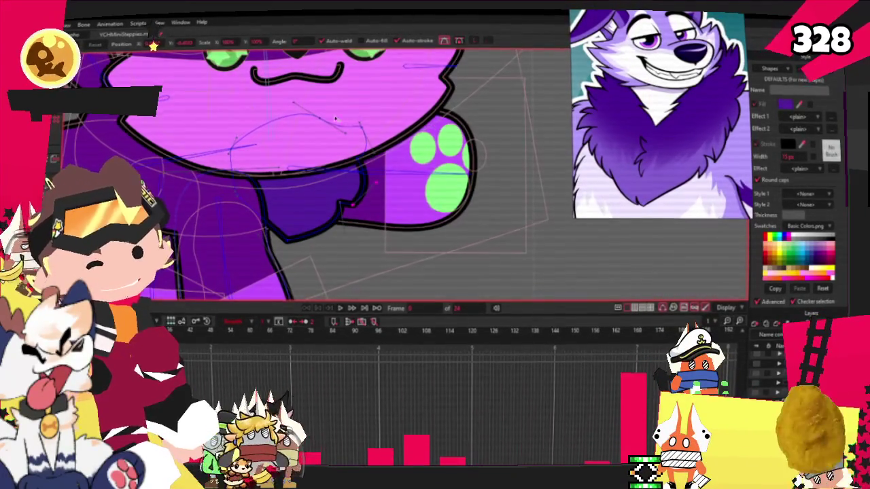
{"action": "key", "text": "q"}
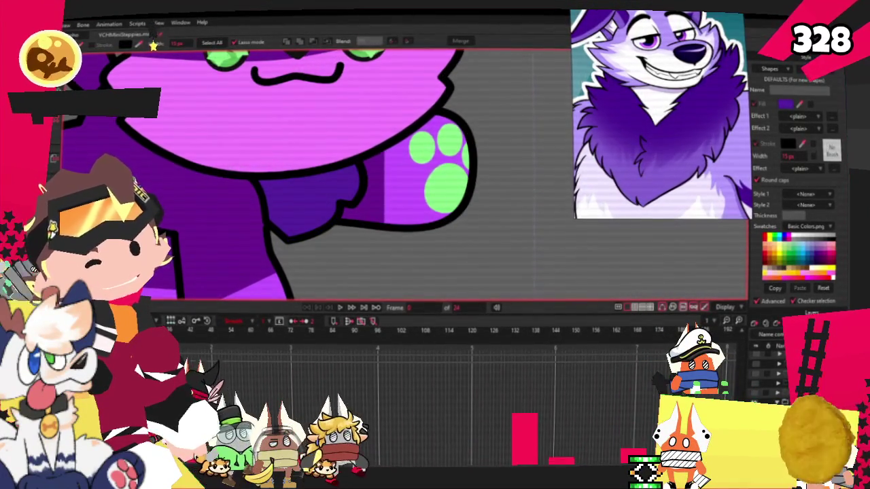
{"action": "scroll", "coordinate": [347, 184], "scroll_direction": "down", "scroll_amount": 3}
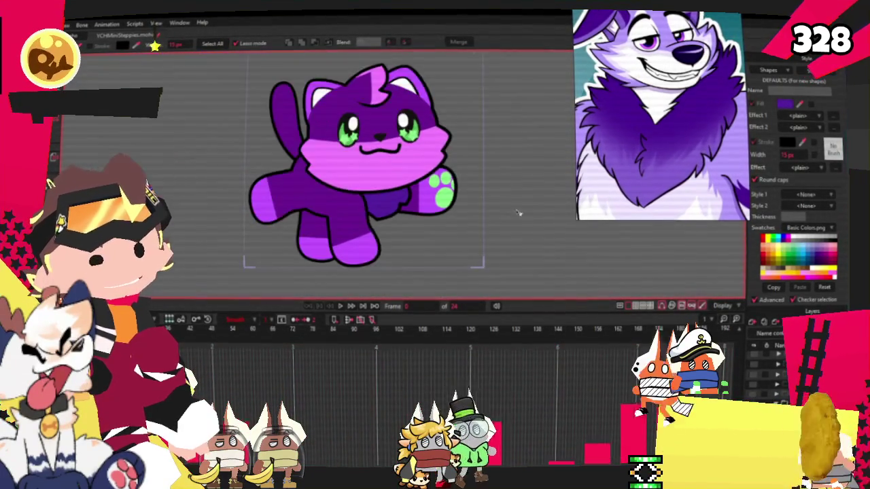
{"action": "scroll", "coordinate": [320, 204], "scroll_direction": "up", "scroll_amount": 2}
{"action": "left_click", "coordinate": [320, 208]}
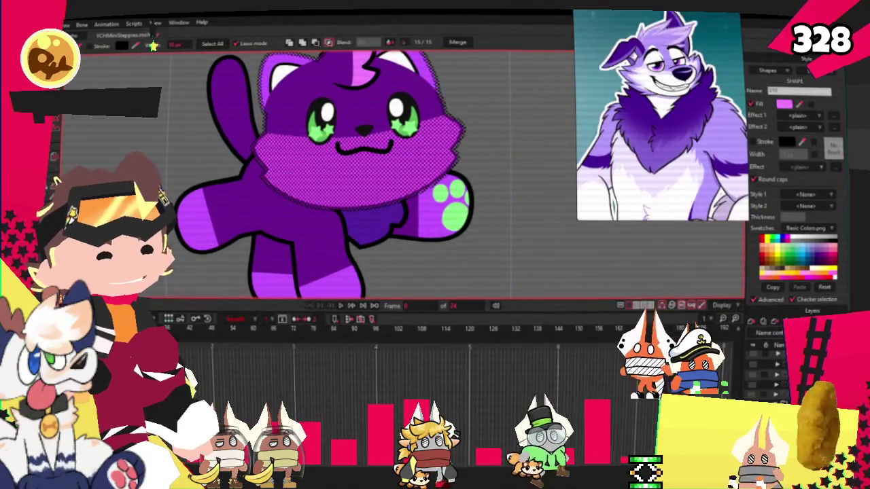